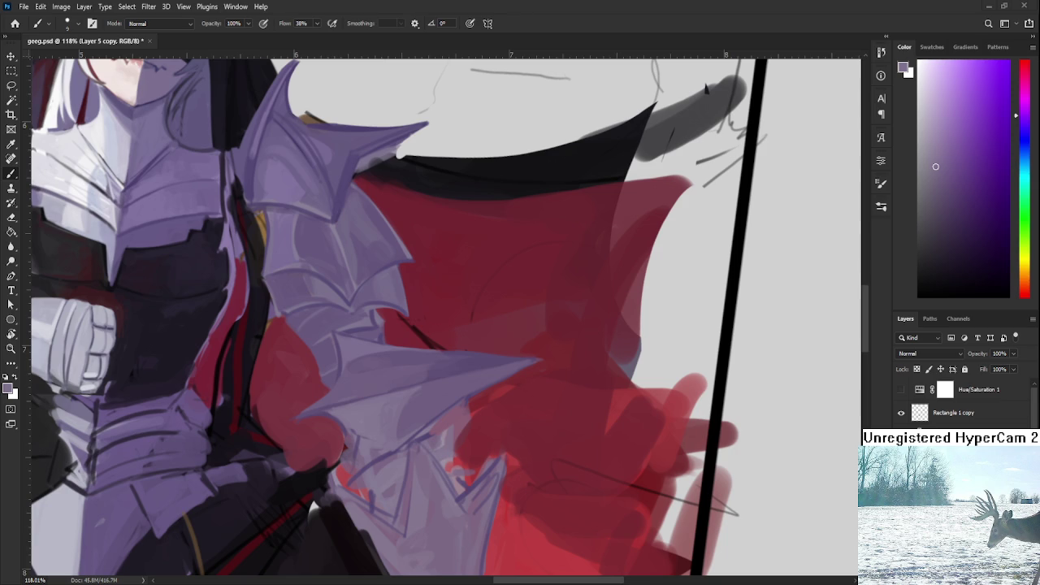
Zoom out on the queen painting and straighten the tilted view back to level.
{"action": "scroll", "coordinate": [569, 391], "scroll_direction": "down", "scroll_amount": 4}
{"action": "key", "text": "r"}
{"action": "mouse_move", "coordinate": [520, 406]}
{"action": "left_mouse_down"}
{"action": "mouse_move", "coordinate": [569, 391]}
{"action": "mouse_move", "coordinate": [520, 407]}
{"action": "left_mouse_up"}
{"action": "left_click_drag", "start_coordinate": [473, 452], "coordinate": [512, 458]}
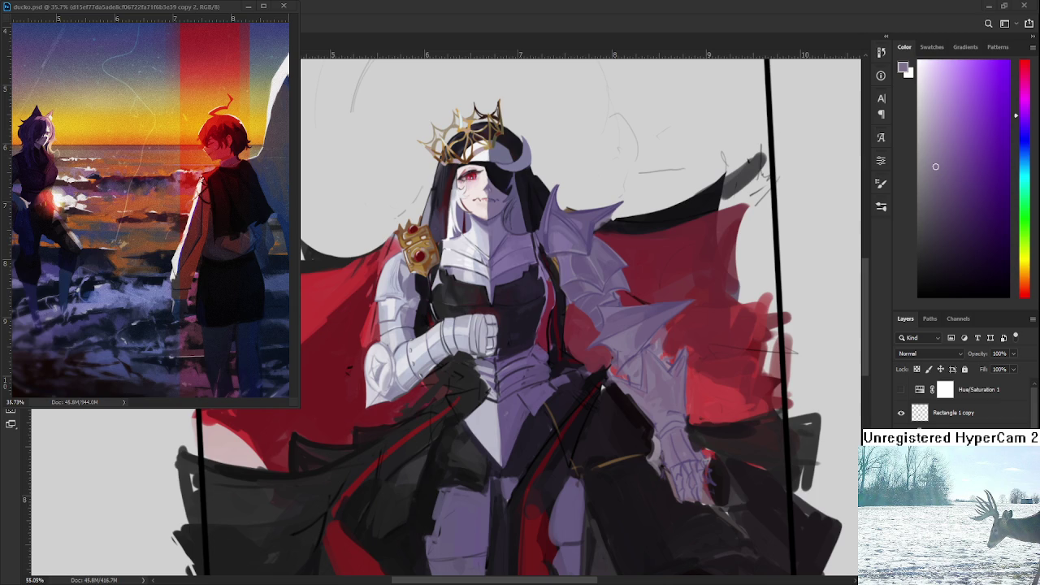
Undo the spiky star ornament on the shoulder and close the ducko.psd reference.
{"action": "scroll", "coordinate": [532, 390], "scroll_direction": "down", "scroll_amount": 5}
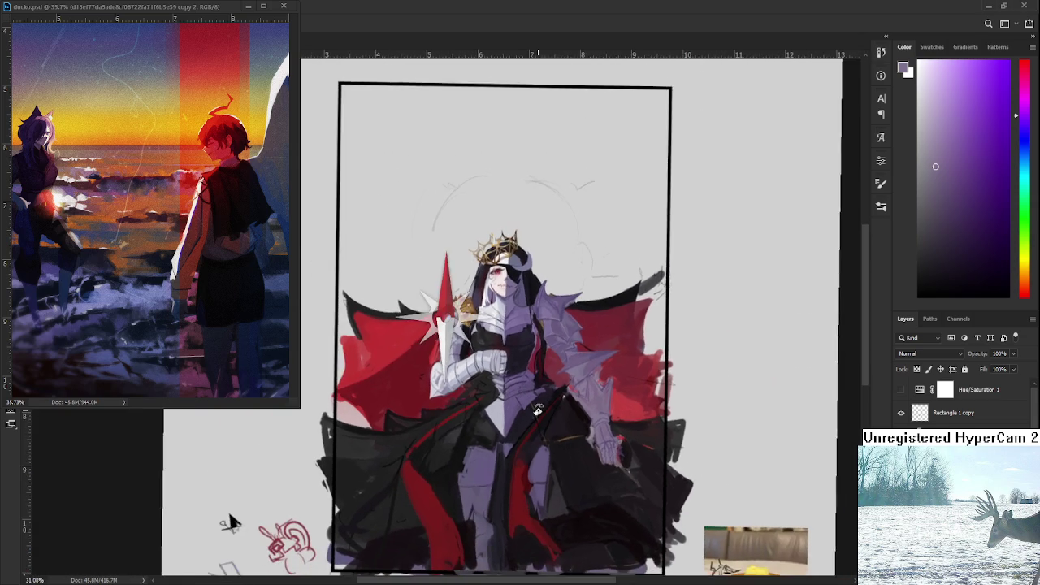
{"action": "key", "text": "ctrl+z"}
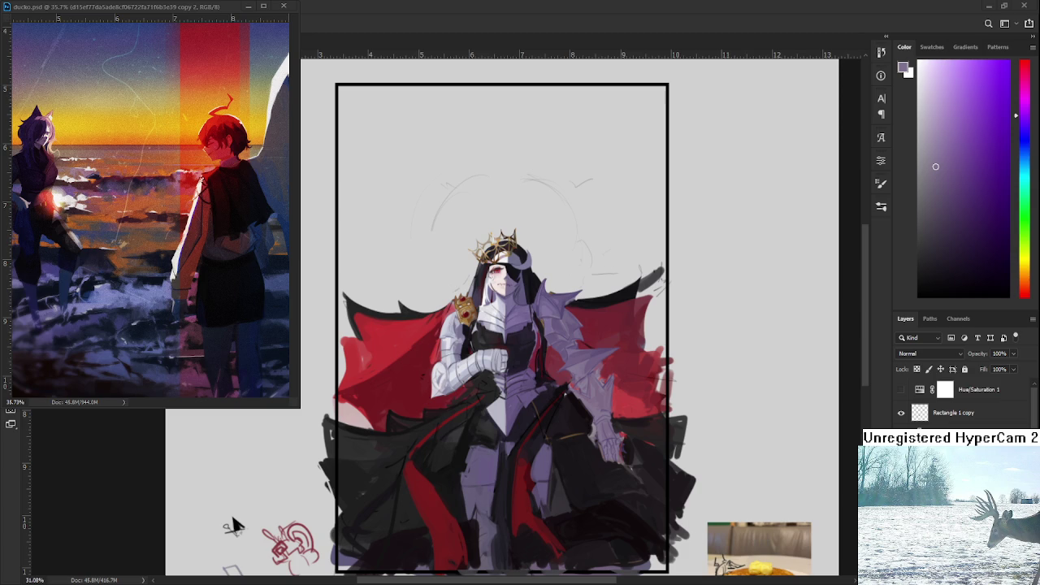
{"action": "left_click", "coordinate": [248, 7]}
Open Raid.psd from the Home screen's recent files.
{"action": "left_click", "coordinate": [15, 24]}
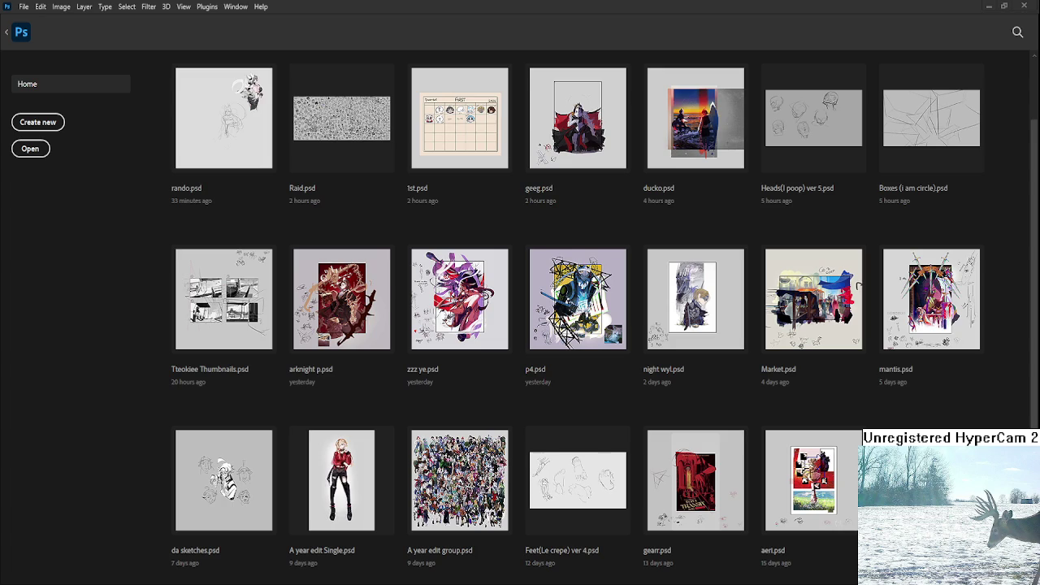
{"action": "left_click", "coordinate": [328, 130]}
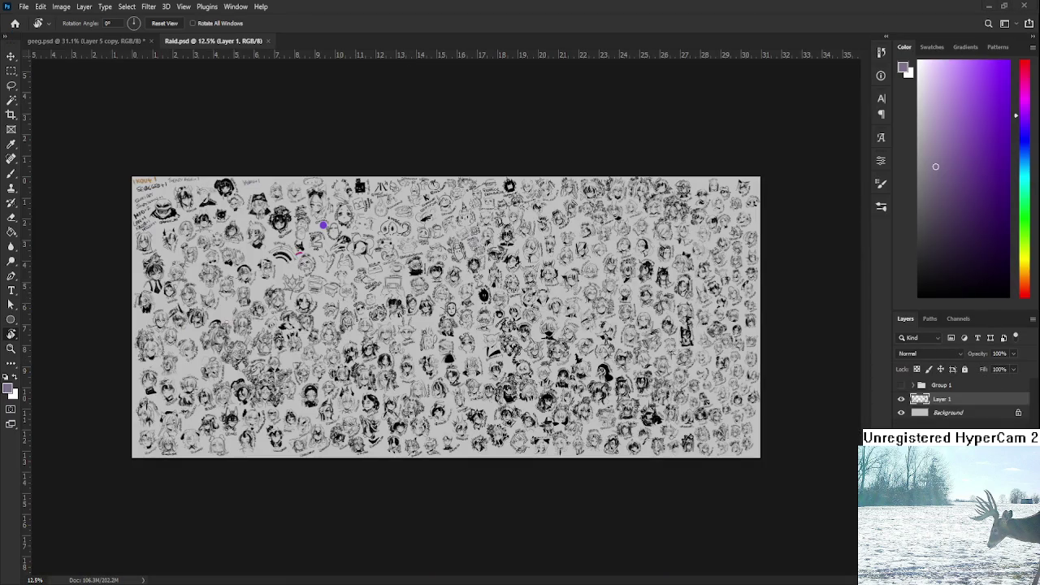
{"action": "scroll", "coordinate": [605, 250], "scroll_direction": "up", "scroll_amount": 5}
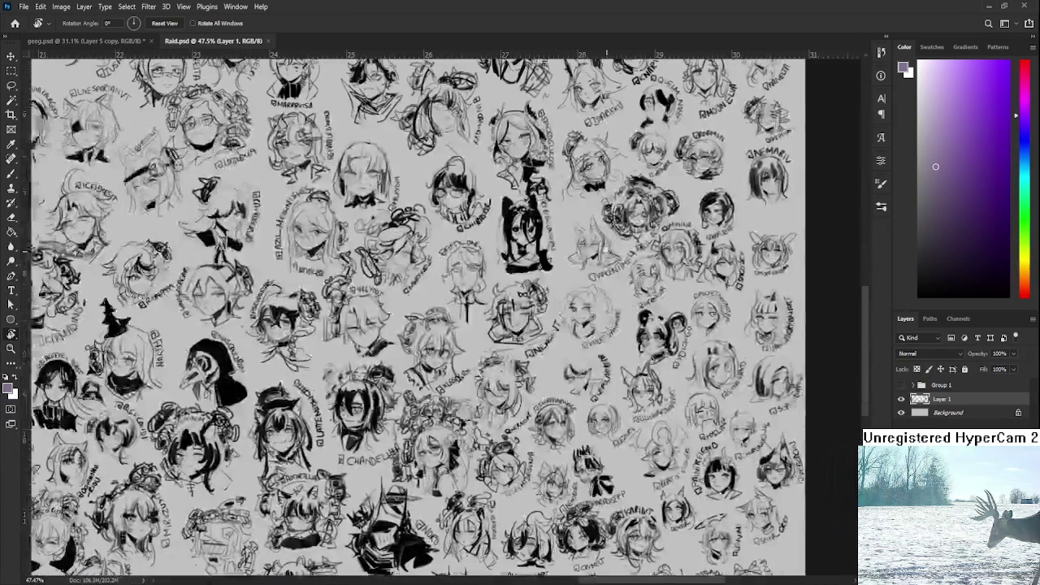
{"action": "mouse_move", "coordinate": [605, 249]}
{"action": "left_mouse_down"}
{"action": "mouse_move", "coordinate": [573, 330]}
{"action": "mouse_move", "coordinate": [689, 300]}
{"action": "mouse_move", "coordinate": [651, 222]}
{"action": "mouse_move", "coordinate": [765, 430]}
{"action": "left_mouse_up"}
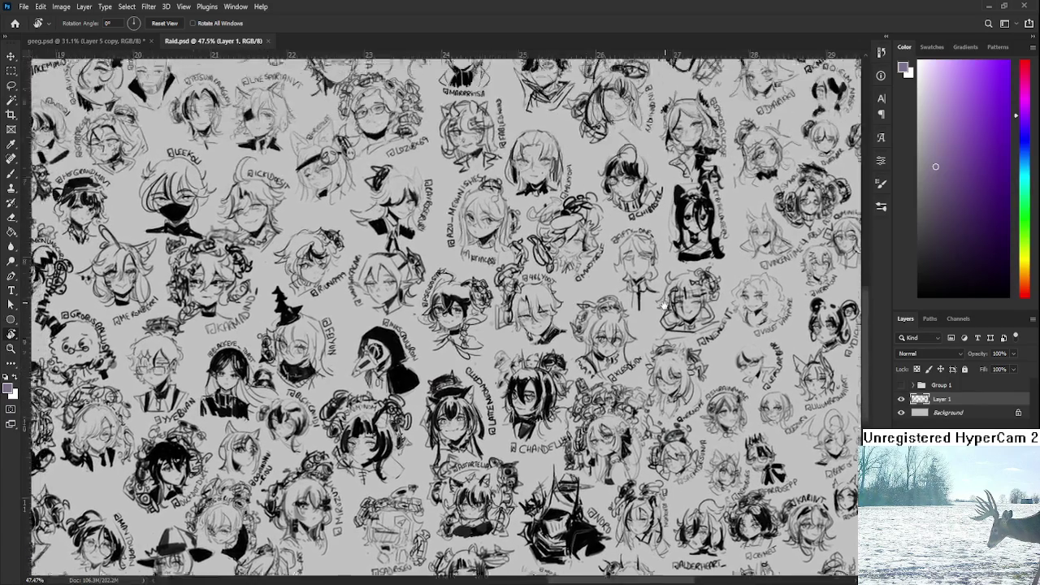
{"action": "scroll", "coordinate": [610, 382], "scroll_direction": "up", "scroll_amount": 3}
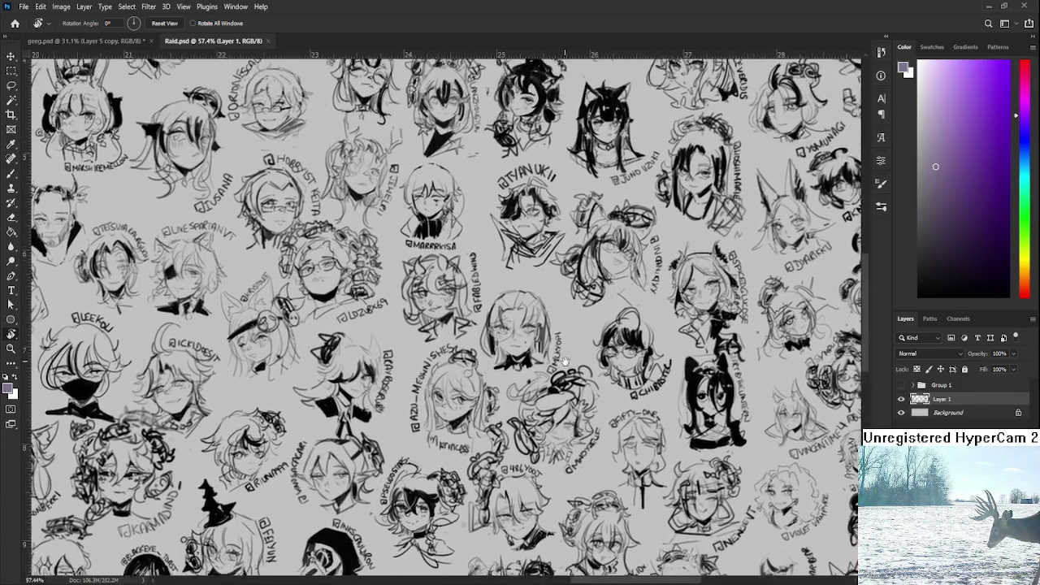
{"action": "scroll", "coordinate": [565, 410], "scroll_direction": "up", "scroll_amount": 1}
{"action": "scroll", "coordinate": [566, 410], "scroll_direction": "up", "scroll_amount": 4}
{"action": "scroll", "coordinate": [566, 411], "scroll_direction": "right", "scroll_amount": 1}
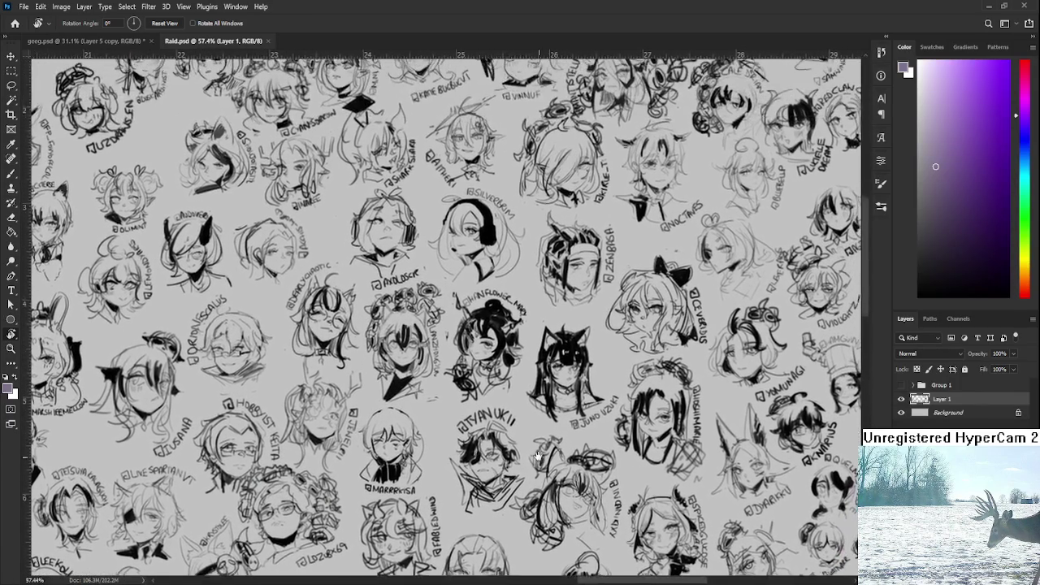
{"action": "scroll", "coordinate": [567, 410], "scroll_direction": "down", "scroll_amount": 1}
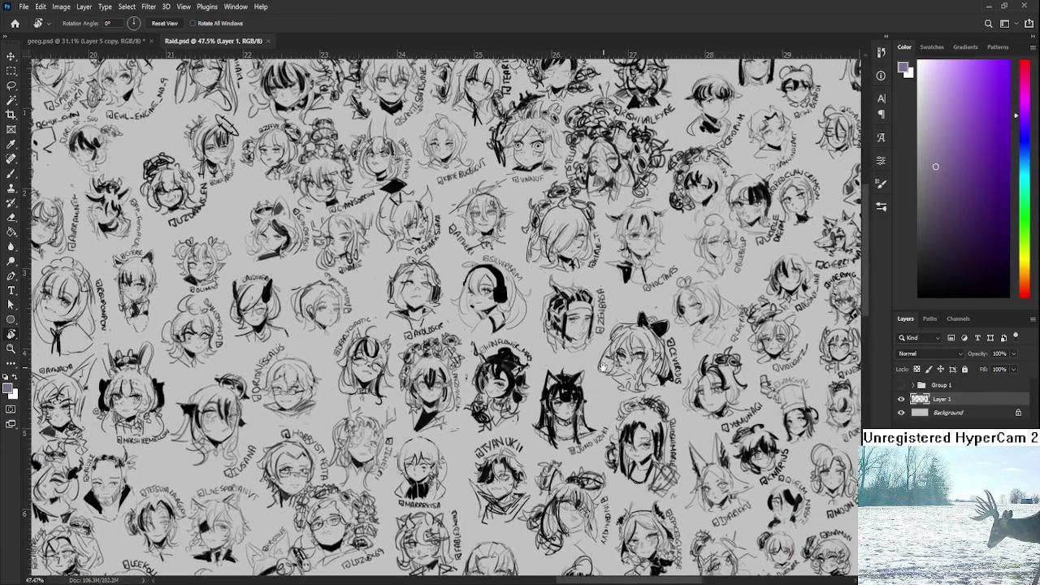
{"action": "left_click_drag", "start_coordinate": [603, 343], "coordinate": [468, 356]}
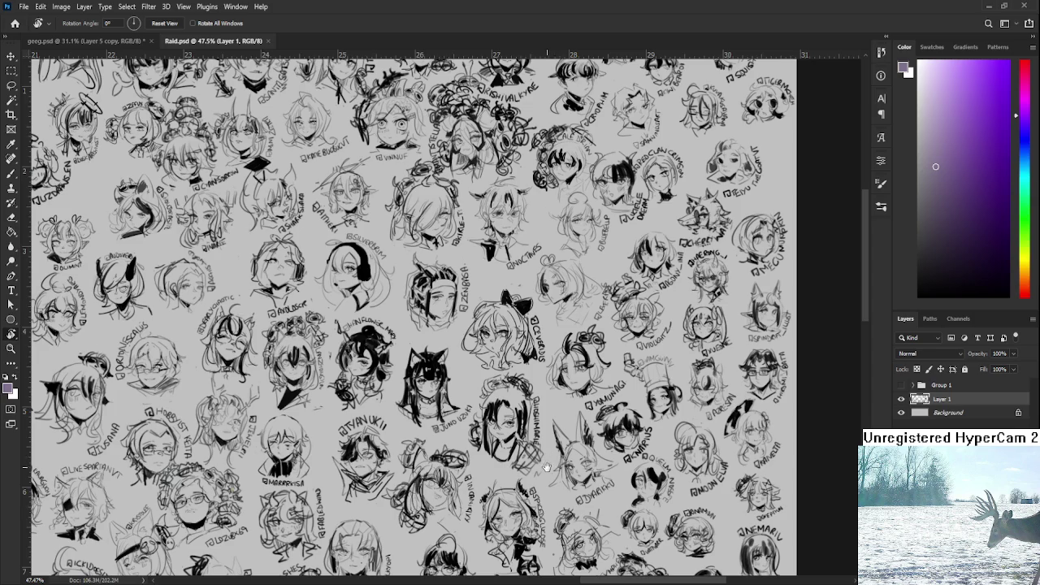
{"action": "scroll", "coordinate": [552, 439], "scroll_direction": "down", "scroll_amount": 3}
{"action": "scroll", "coordinate": [559, 411], "scroll_direction": "down", "scroll_amount": 3}
{"action": "scroll", "coordinate": [566, 385], "scroll_direction": "down", "scroll_amount": 3}
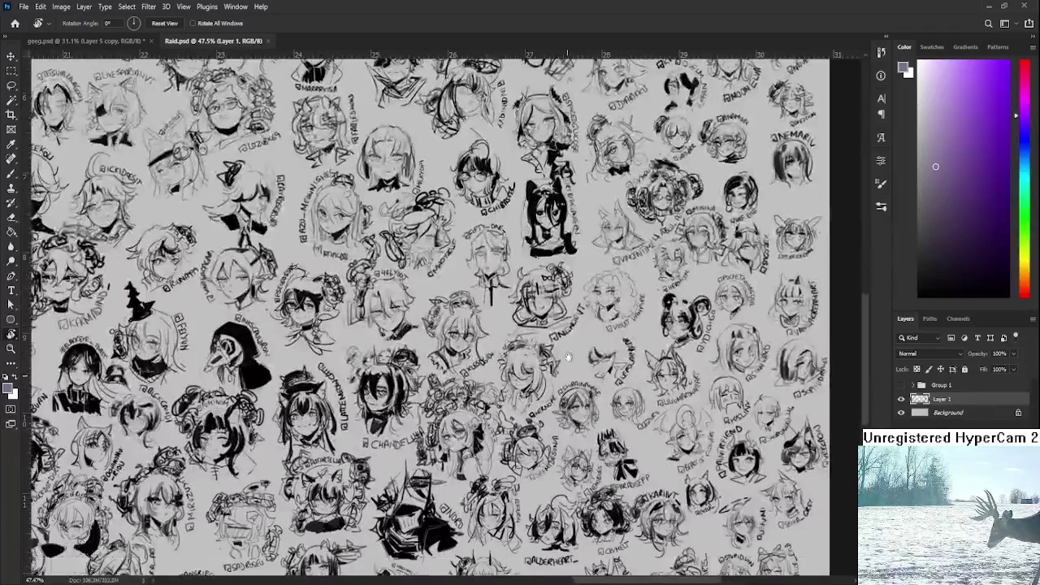
{"action": "scroll", "coordinate": [566, 384], "scroll_direction": "down", "scroll_amount": 2}
{"action": "scroll", "coordinate": [579, 353], "scroll_direction": "up", "scroll_amount": 3}
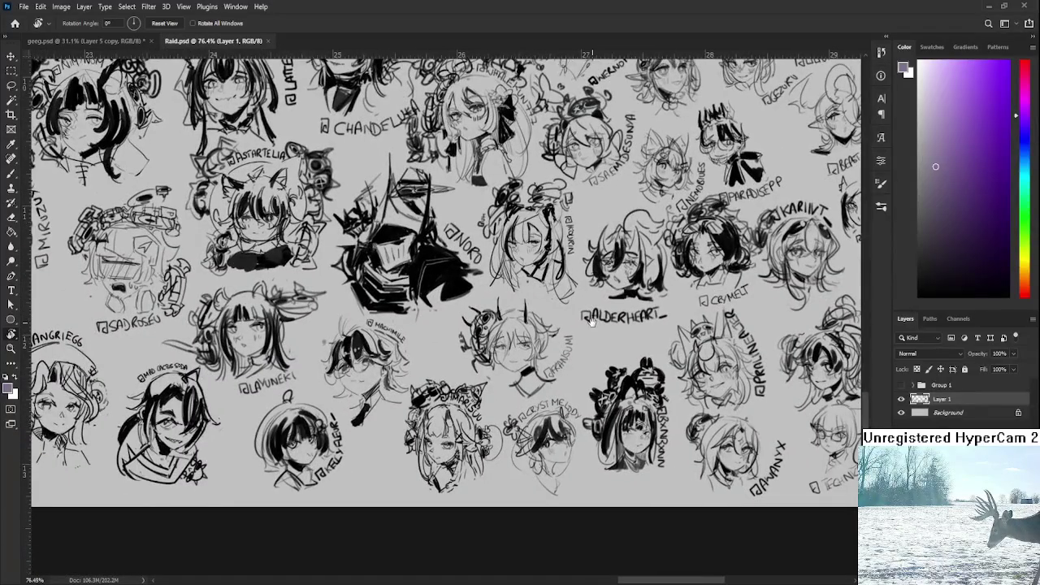
{"action": "mouse_move", "coordinate": [591, 321]}
{"action": "left_mouse_down"}
{"action": "mouse_move", "coordinate": [443, 319]}
{"action": "mouse_move", "coordinate": [520, 386]}
{"action": "mouse_move", "coordinate": [549, 537]}
{"action": "left_mouse_up"}
{"action": "scroll", "coordinate": [544, 281], "scroll_direction": "up", "scroll_amount": 5}
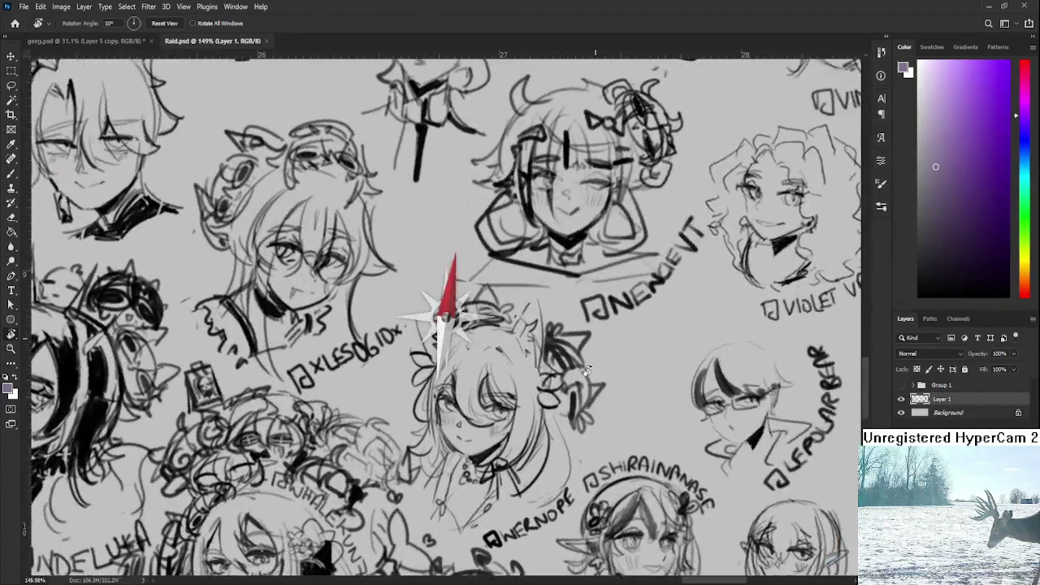
{"action": "mouse_move", "coordinate": [544, 280]}
{"action": "left_mouse_down"}
{"action": "mouse_move", "coordinate": [569, 336]}
{"action": "mouse_move", "coordinate": [509, 406]}
{"action": "left_mouse_up"}
{"action": "scroll", "coordinate": [569, 336], "scroll_direction": "up", "scroll_amount": 2}
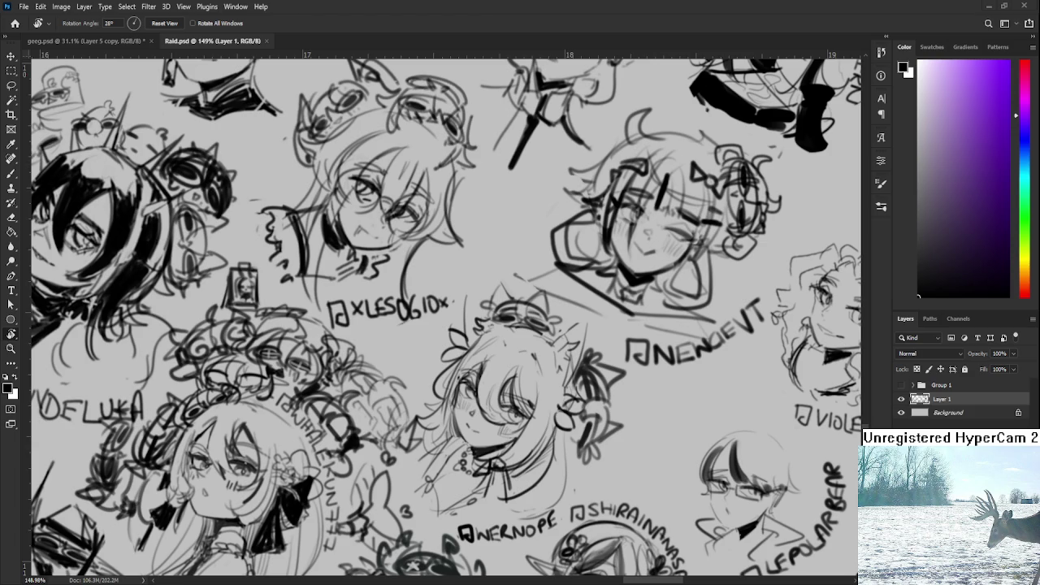
Brush a cat head with glasses, a pupil, forehead swirl and paw above a character's head.
{"action": "scroll", "coordinate": [480, 309], "scroll_direction": "up", "scroll_amount": 1}
{"action": "scroll", "coordinate": [471, 301], "scroll_direction": "up", "scroll_amount": 1}
{"action": "scroll", "coordinate": [455, 299], "scroll_direction": "up", "scroll_amount": 1}
{"action": "key", "text": "b"}
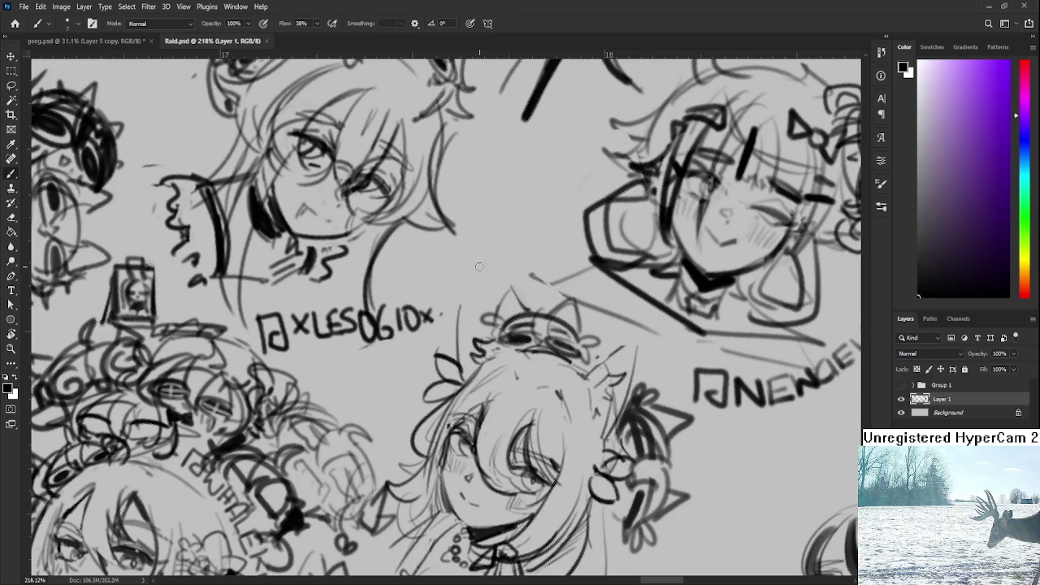
{"action": "mouse_move", "coordinate": [477, 242]}
{"action": "left_mouse_down"}
{"action": "mouse_move", "coordinate": [475, 261]}
{"action": "mouse_move", "coordinate": [532, 253]}
{"action": "mouse_move", "coordinate": [476, 290]}
{"action": "left_mouse_up"}
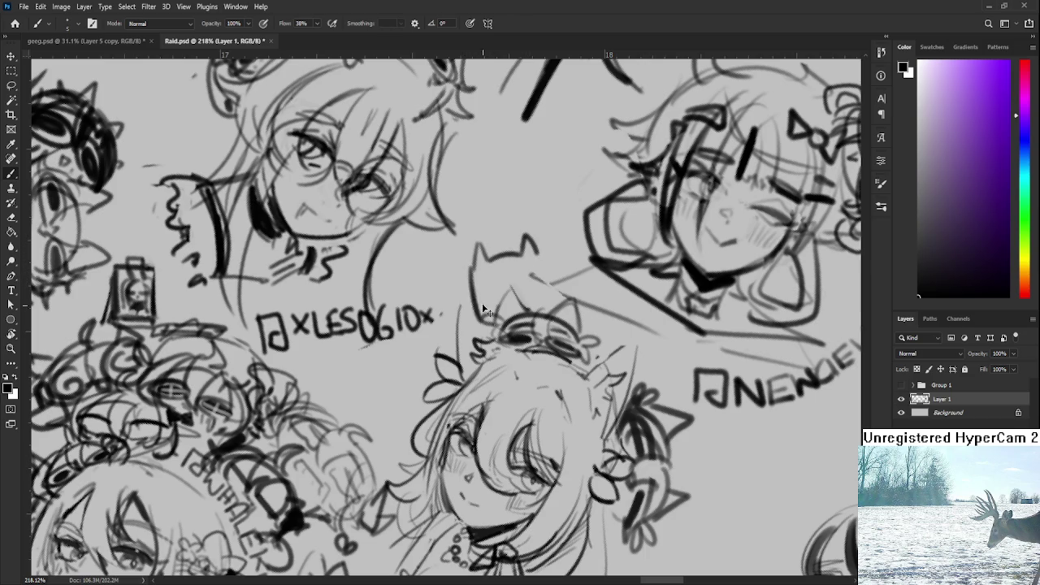
{"action": "mouse_move", "coordinate": [535, 257]}
{"action": "left_mouse_down"}
{"action": "mouse_move", "coordinate": [547, 284]}
{"action": "mouse_move", "coordinate": [498, 281]}
{"action": "mouse_move", "coordinate": [527, 266]}
{"action": "mouse_move", "coordinate": [512, 291]}
{"action": "mouse_move", "coordinate": [490, 288]}
{"action": "mouse_move", "coordinate": [535, 272]}
{"action": "left_mouse_up"}
{"action": "left_click", "coordinate": [493, 288]}
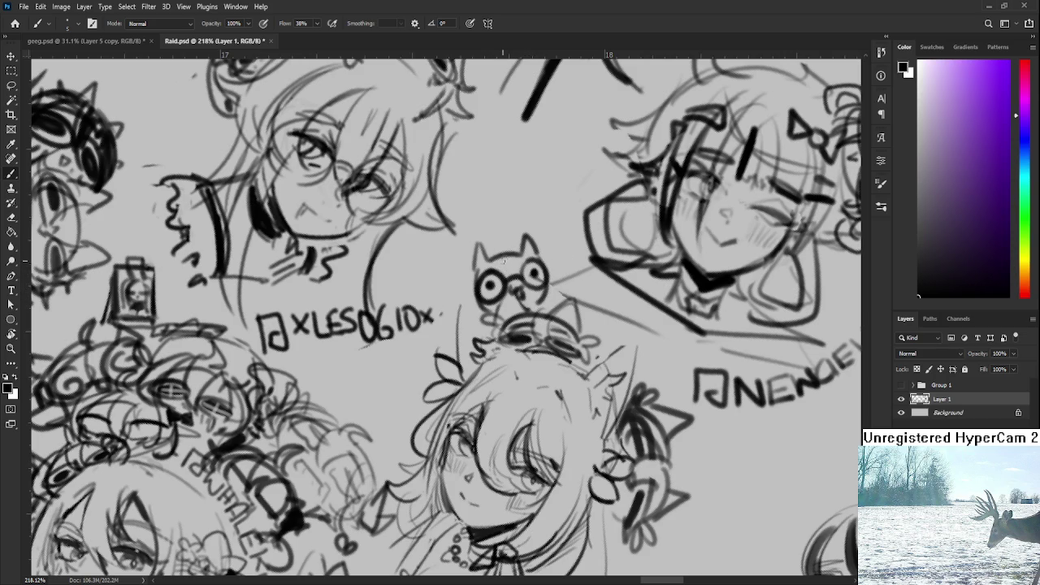
{"action": "left_click_drag", "start_coordinate": [509, 265], "coordinate": [518, 262]}
{"action": "mouse_move", "coordinate": [546, 309]}
{"action": "left_mouse_down"}
{"action": "mouse_move", "coordinate": [552, 289]}
{"action": "mouse_move", "coordinate": [569, 311]}
{"action": "left_mouse_up"}
{"action": "mouse_move", "coordinate": [556, 272]}
{"action": "left_mouse_down"}
{"action": "mouse_move", "coordinate": [566, 286]}
{"action": "mouse_move", "coordinate": [556, 301]}
{"action": "mouse_move", "coordinate": [520, 300]}
{"action": "mouse_move", "coordinate": [531, 304]}
{"action": "mouse_move", "coordinate": [523, 316]}
{"action": "mouse_move", "coordinate": [465, 325]}
{"action": "mouse_move", "coordinate": [488, 317]}
{"action": "left_mouse_up"}
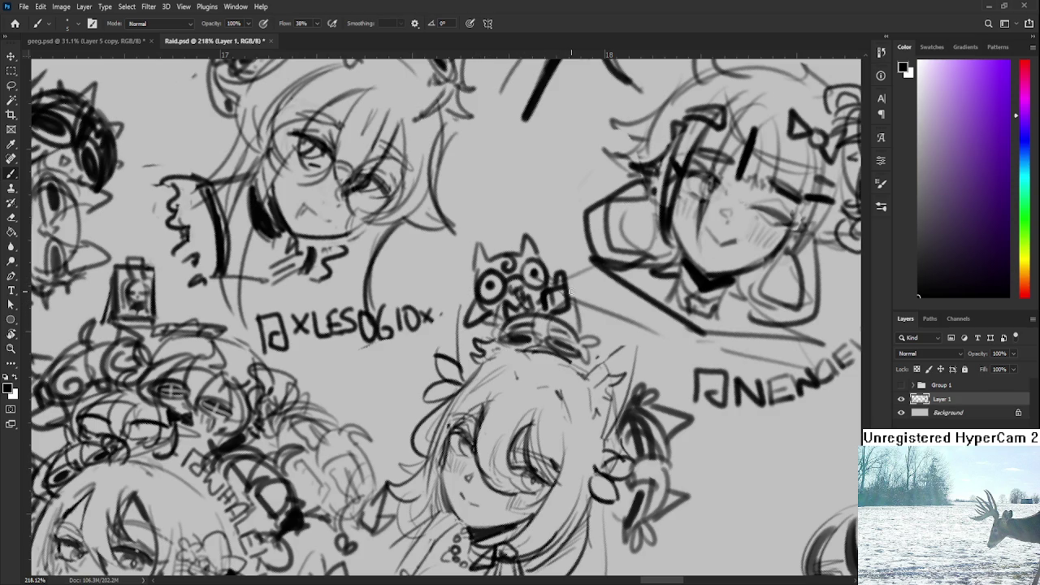
Rotate the canvas view, then turn it nearly back to level.
{"action": "key", "text": "r"}
{"action": "left_click_drag", "start_coordinate": [571, 294], "coordinate": [561, 364]}
{"action": "scroll", "coordinate": [561, 364], "scroll_direction": "down", "scroll_amount": 3}
{"action": "scroll", "coordinate": [561, 364], "scroll_direction": "down", "scroll_amount": 4}
{"action": "scroll", "coordinate": [540, 322], "scroll_direction": "down", "scroll_amount": 3}
{"action": "left_click_drag", "start_coordinate": [541, 322], "coordinate": [520, 269]}
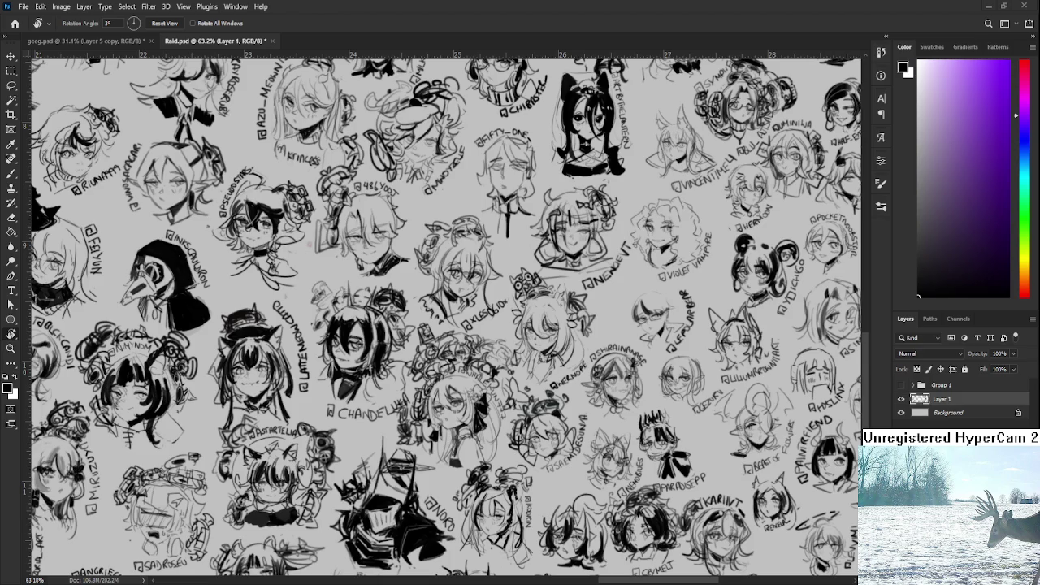
Straighten the view fully and close the Raid.psd sketch sheet with Ctrl+W.
{"action": "mouse_move", "coordinate": [559, 310]}
{"action": "left_mouse_down"}
{"action": "mouse_move", "coordinate": [527, 364]}
{"action": "mouse_move", "coordinate": [382, 375]}
{"action": "left_mouse_up"}
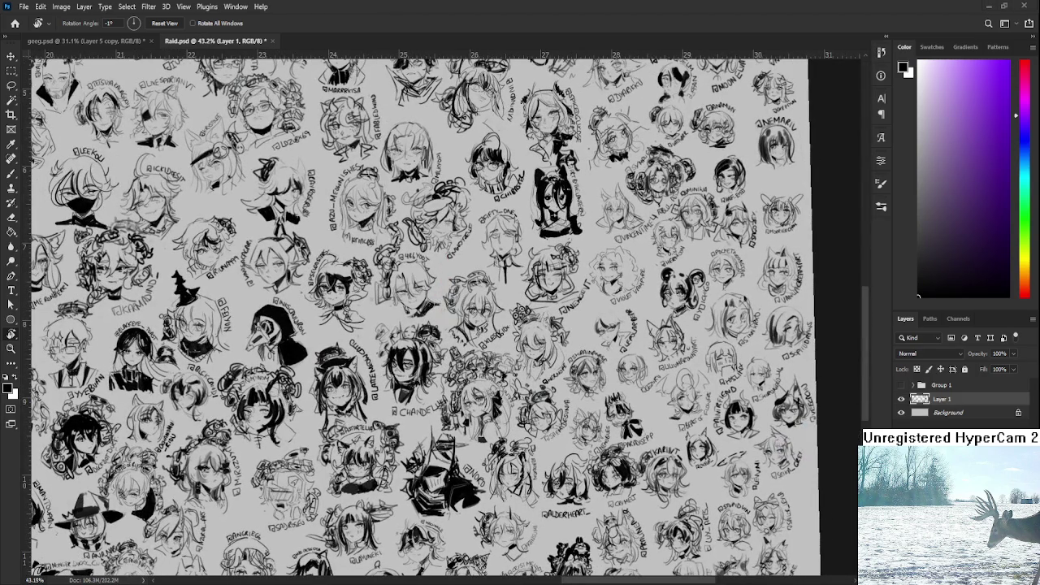
{"action": "scroll", "coordinate": [502, 309], "scroll_direction": "up", "scroll_amount": 2}
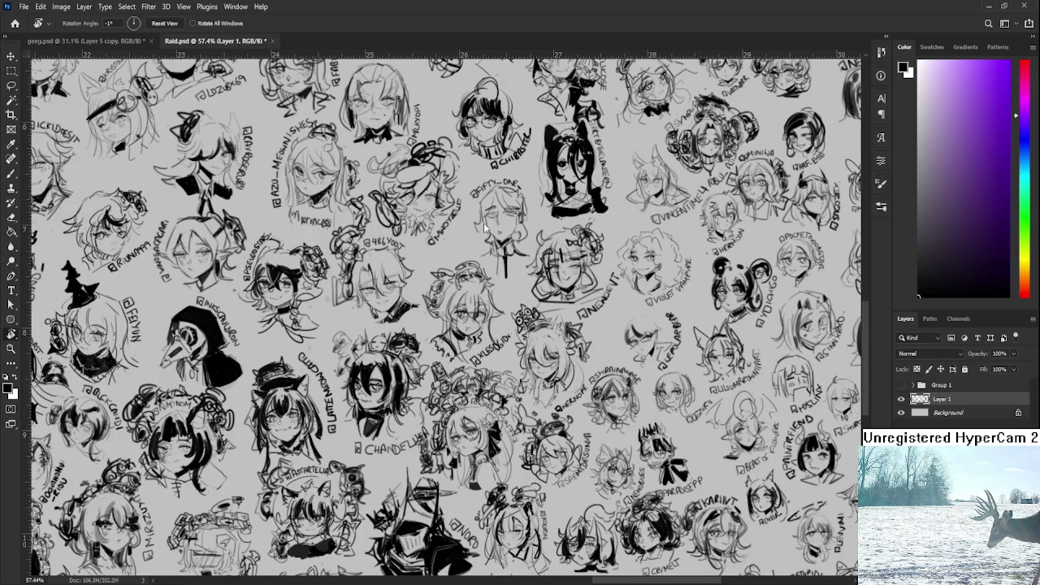
{"action": "key", "text": "ctrl+w"}
{"action": "scroll", "coordinate": [527, 339], "scroll_direction": "up", "scroll_amount": 2}
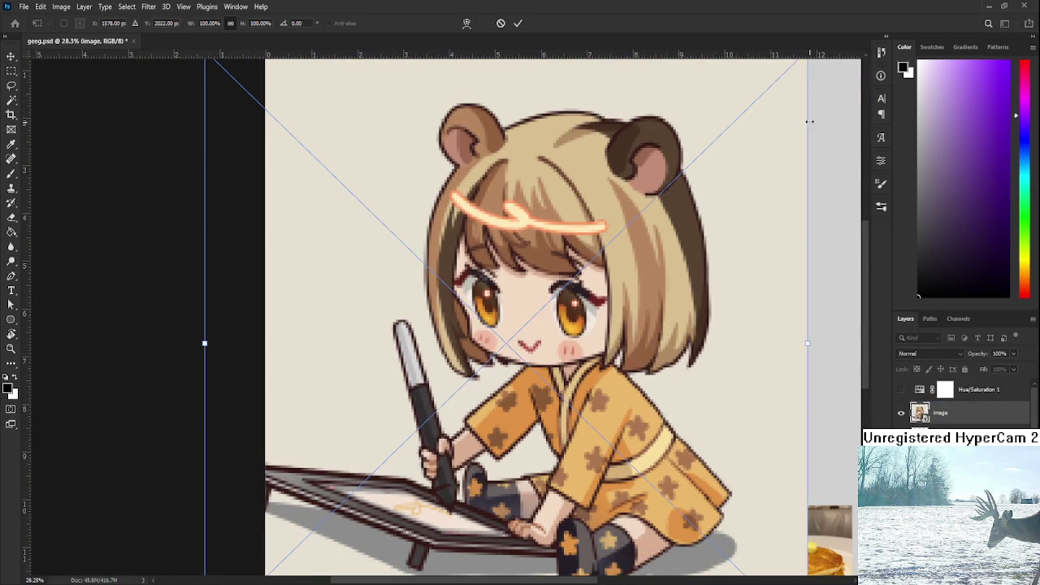
Scale the chibi bear-eared girl image down to about 72% and commit the transform.
{"action": "left_click_drag", "start_coordinate": [804, 343], "coordinate": [623, 427]}
{"action": "key", "text": "Return"}
{"action": "key", "text": "r"}
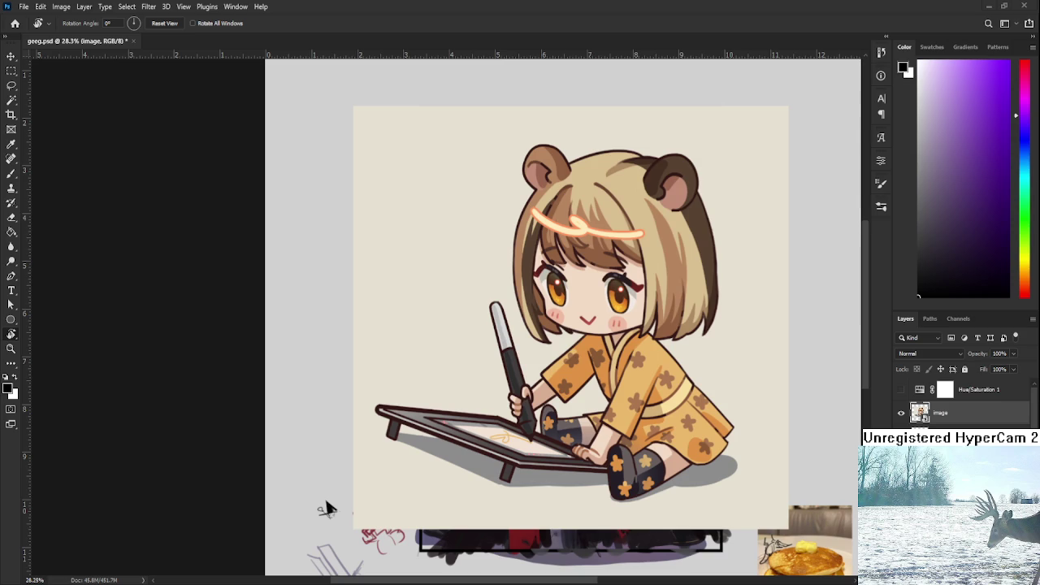
{"action": "scroll", "coordinate": [534, 397], "scroll_direction": "up", "scroll_amount": 1}
{"action": "scroll", "coordinate": [534, 397], "scroll_direction": "up", "scroll_amount": 1}
{"action": "scroll", "coordinate": [534, 398], "scroll_direction": "up", "scroll_amount": 1}
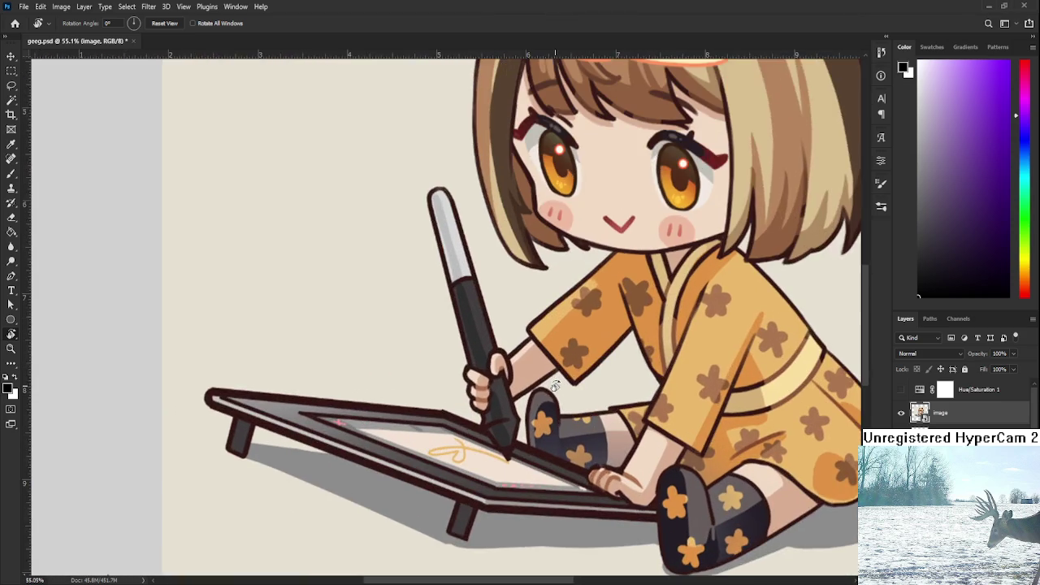
{"action": "scroll", "coordinate": [534, 397], "scroll_direction": "up", "scroll_amount": 1}
{"action": "mouse_move", "coordinate": [579, 346]}
{"action": "left_mouse_down"}
{"action": "mouse_move", "coordinate": [579, 386]}
{"action": "mouse_move", "coordinate": [499, 412]}
{"action": "mouse_move", "coordinate": [430, 463]}
{"action": "mouse_move", "coordinate": [410, 561]}
{"action": "mouse_move", "coordinate": [430, 469]}
{"action": "left_mouse_up"}
{"action": "scroll", "coordinate": [613, 404], "scroll_direction": "up", "scroll_amount": 2}
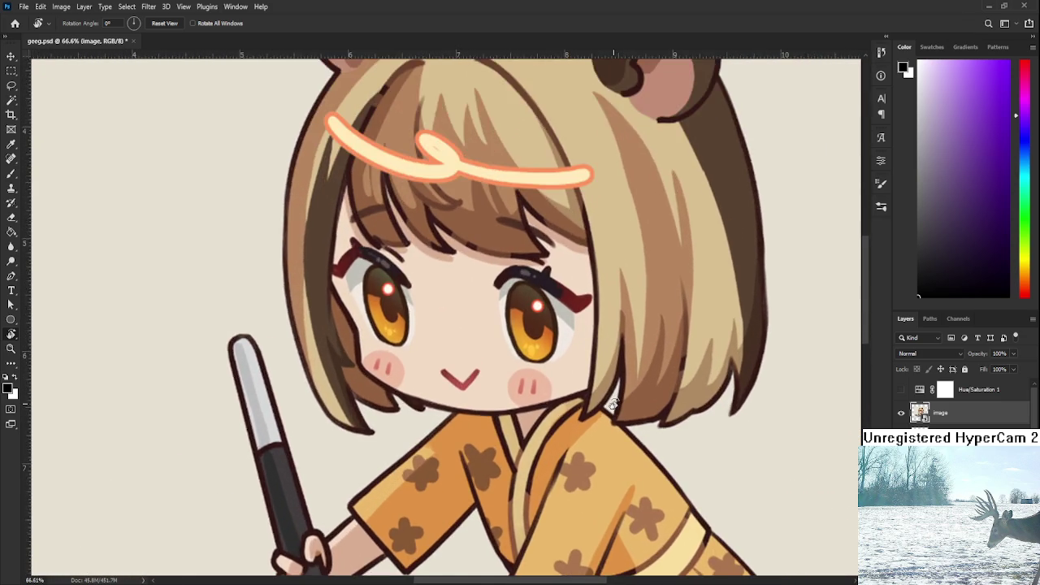
{"action": "scroll", "coordinate": [613, 404], "scroll_direction": "down", "scroll_amount": 2}
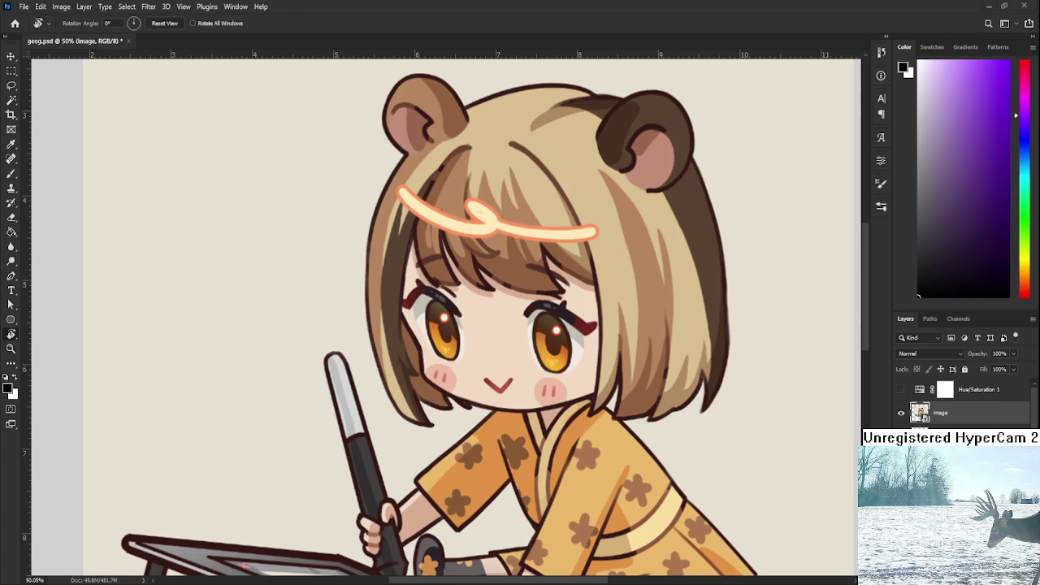
{"action": "scroll", "coordinate": [445, 317], "scroll_direction": "down", "scroll_amount": 5, "text": "alt"}
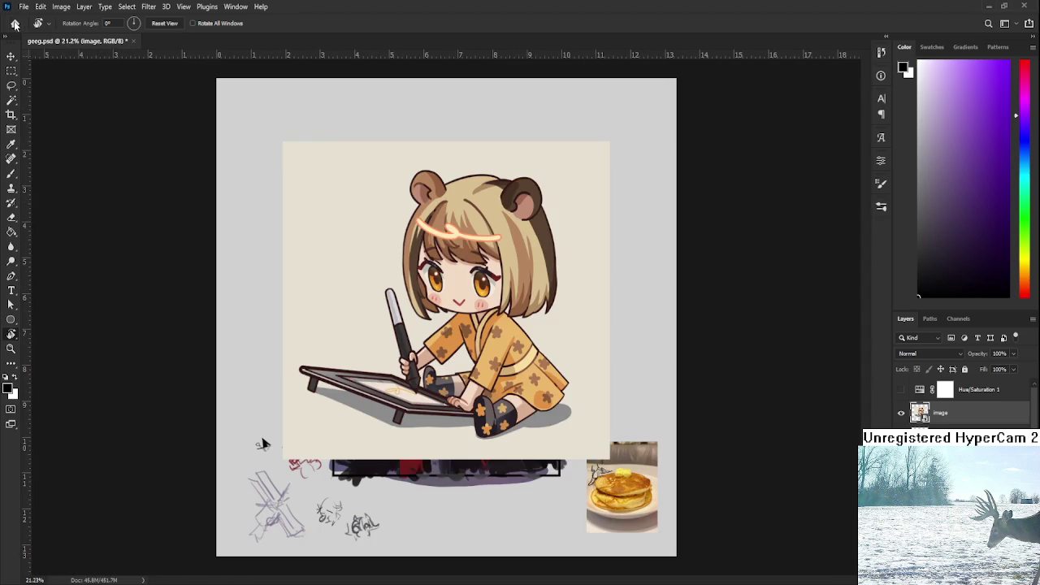
Open 1st.psd from Home and switch from the December to the November calendar layer.
{"action": "left_click", "coordinate": [15, 24]}
{"action": "left_click", "coordinate": [439, 129]}
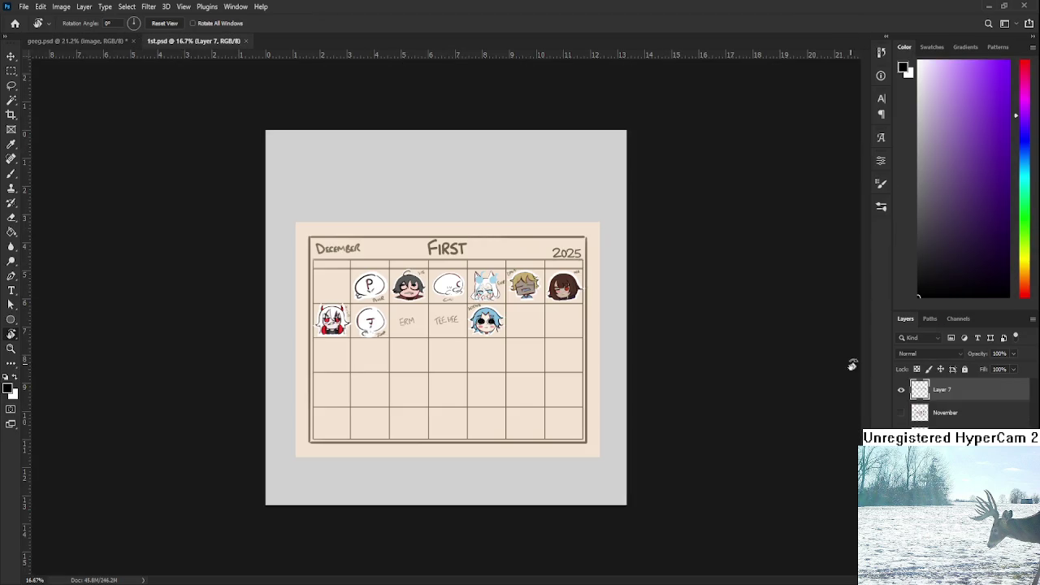
{"action": "left_click", "coordinate": [900, 390]}
{"action": "left_click", "coordinate": [901, 413]}
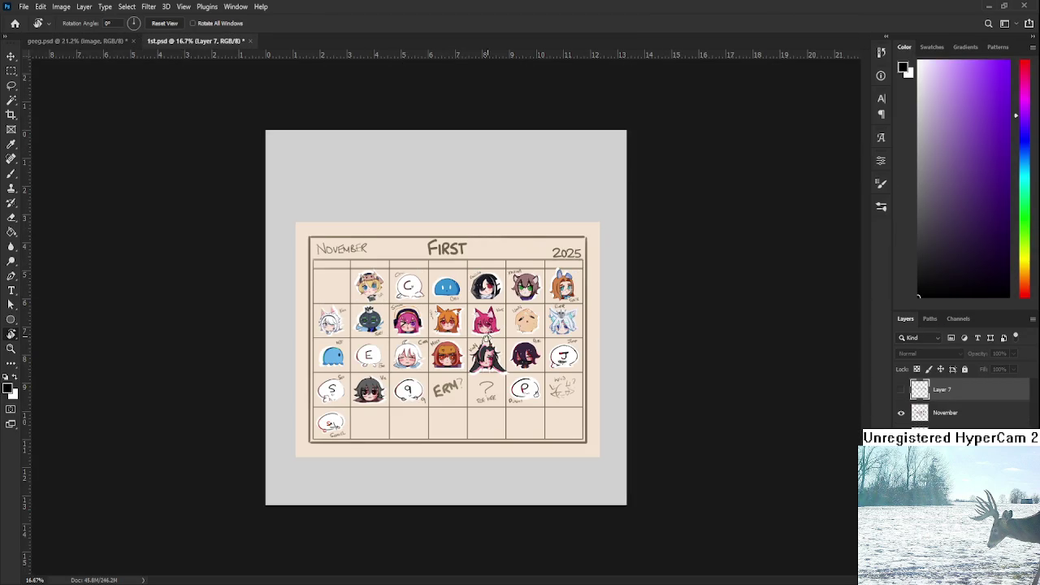
{"action": "scroll", "coordinate": [502, 338], "scroll_direction": "up", "scroll_amount": 2, "text": "alt"}
{"action": "scroll", "coordinate": [552, 365], "scroll_direction": "up", "scroll_amount": 3, "text": "alt"}
{"action": "scroll", "coordinate": [601, 398], "scroll_direction": "up", "scroll_amount": 2, "text": "alt"}
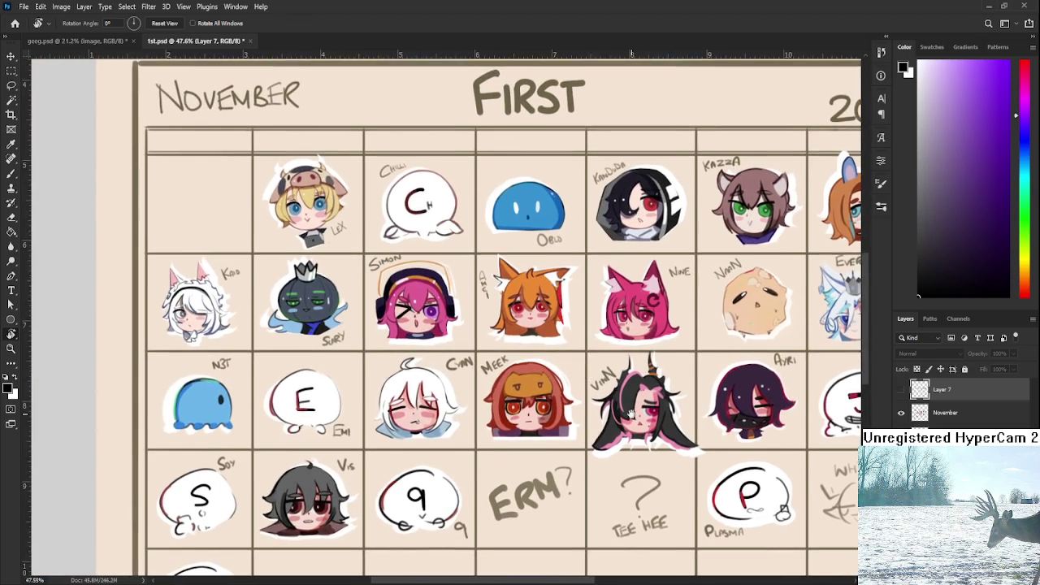
{"action": "left_click_drag", "start_coordinate": [630, 413], "coordinate": [660, 392]}
Flip through the October and September calendar layers, ending with November shown.
{"action": "left_click", "coordinate": [901, 413]}
{"action": "left_click", "coordinate": [901, 436]}
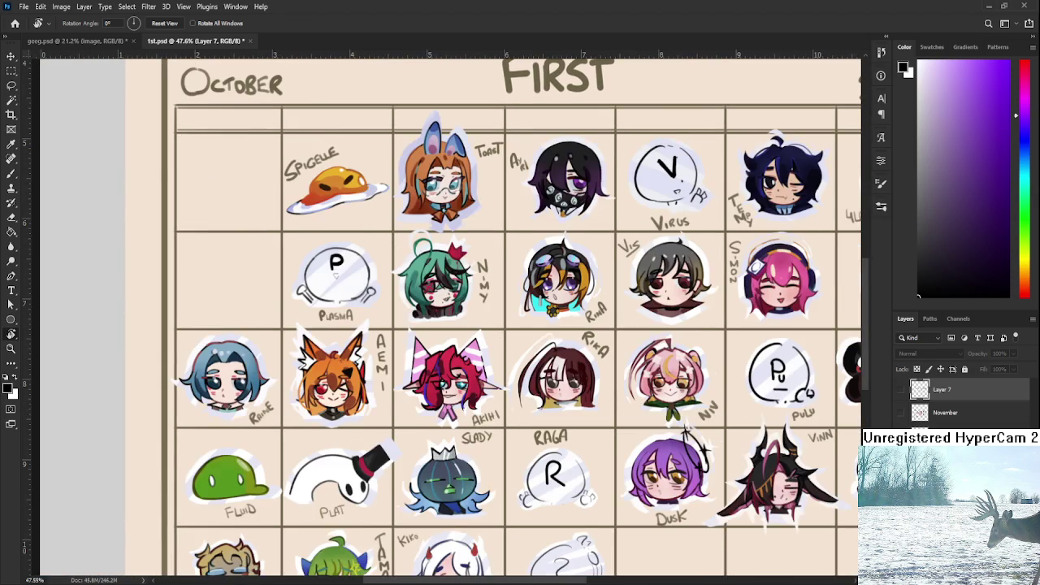
{"action": "left_click", "coordinate": [901, 437]}
{"action": "left_click", "coordinate": [900, 460]}
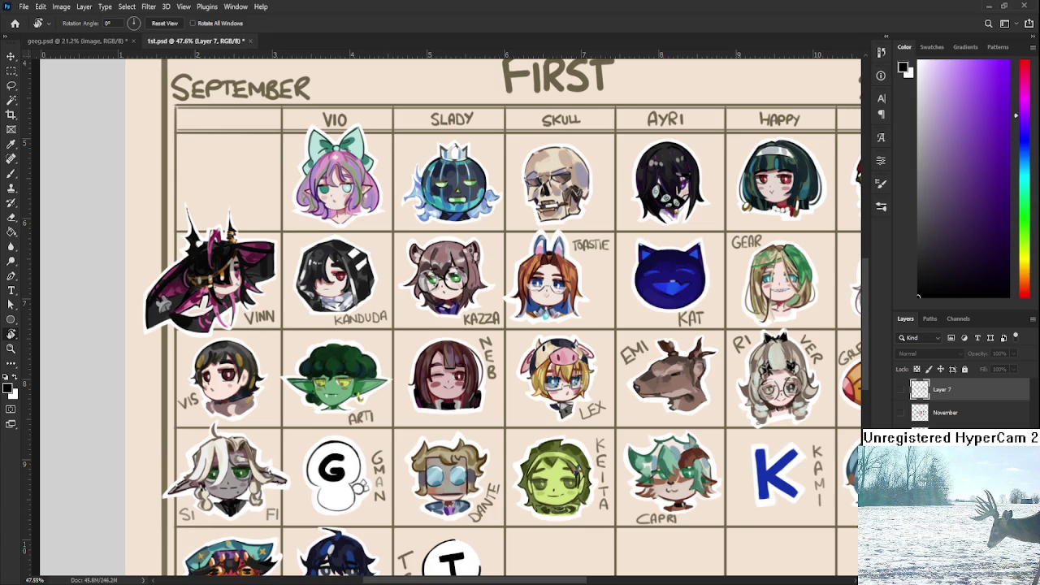
{"action": "scroll", "coordinate": [761, 406], "scroll_direction": "down", "scroll_amount": 1, "text": "alt"}
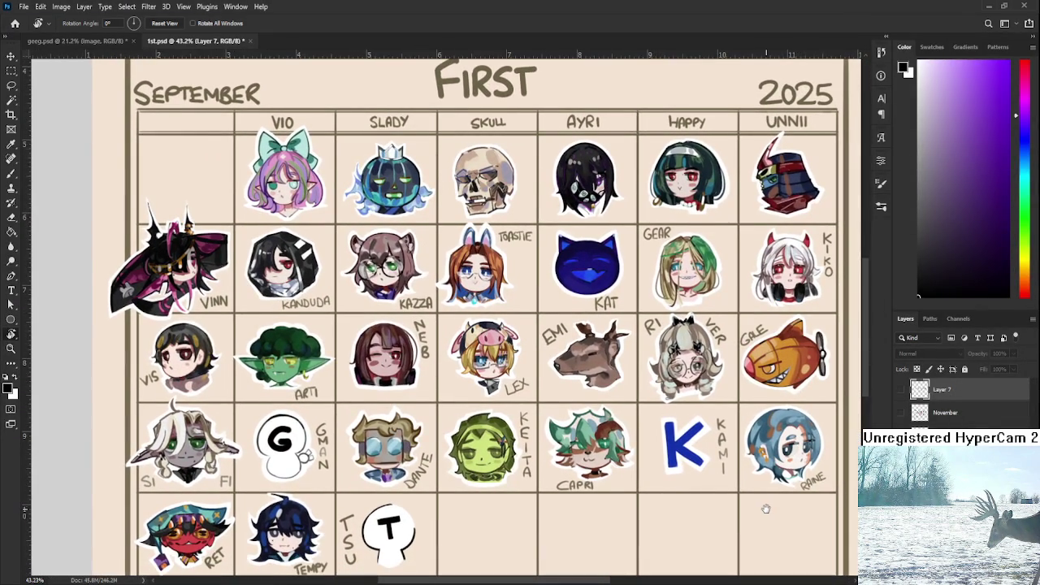
{"action": "left_click_drag", "start_coordinate": [766, 508], "coordinate": [775, 497]}
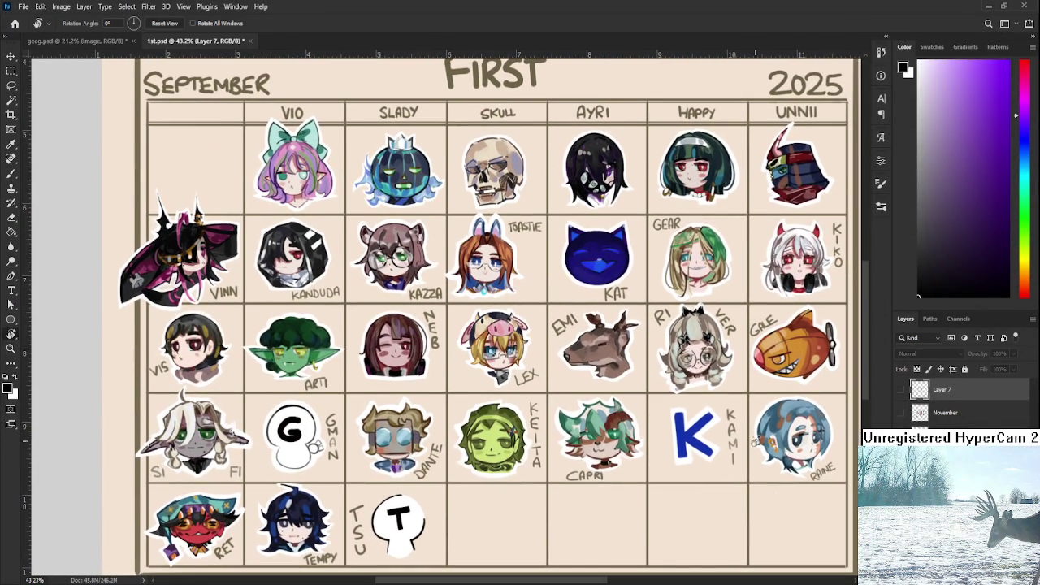
{"action": "left_click_drag", "start_coordinate": [729, 427], "coordinate": [730, 429]}
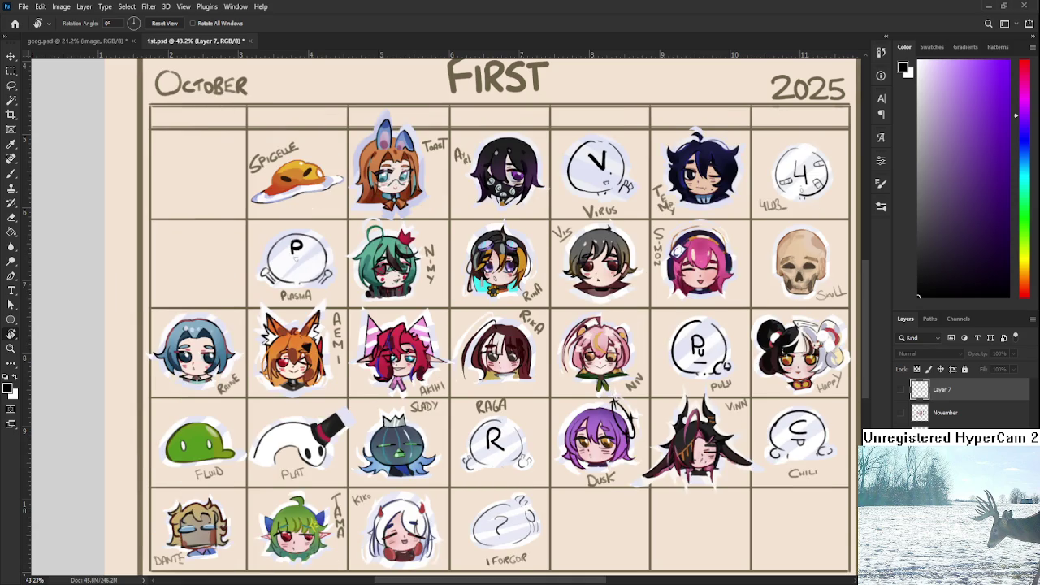
{"action": "left_click", "coordinate": [900, 413]}
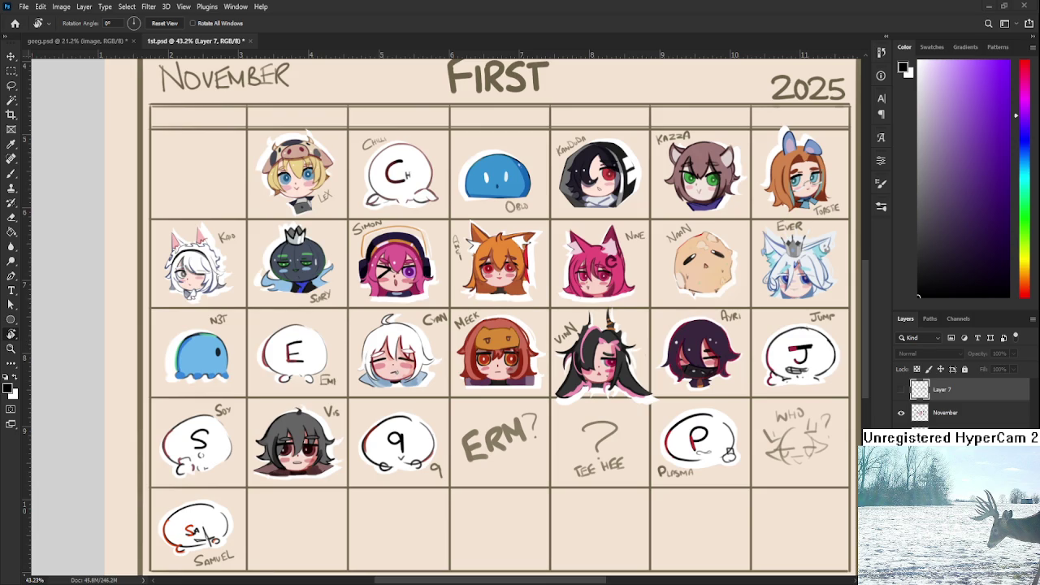
Zoom out, close 1st.psd, and pan geeg.psd over to the crowned queen.
{"action": "key", "text": "ctrl+minus"}
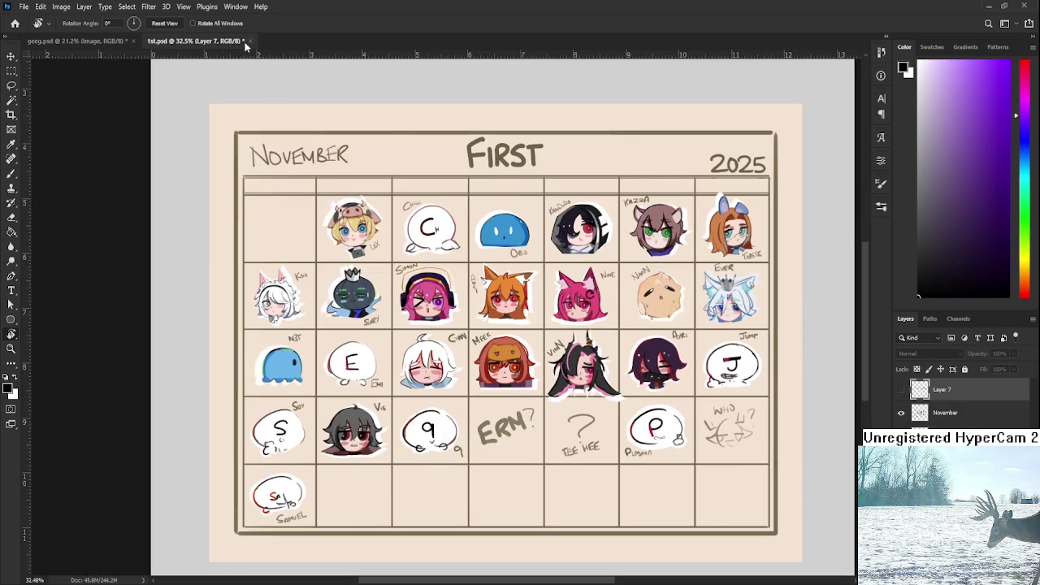
{"action": "left_click", "coordinate": [250, 40]}
{"action": "scroll", "coordinate": [179, 488], "scroll_direction": "up", "scroll_amount": 3}
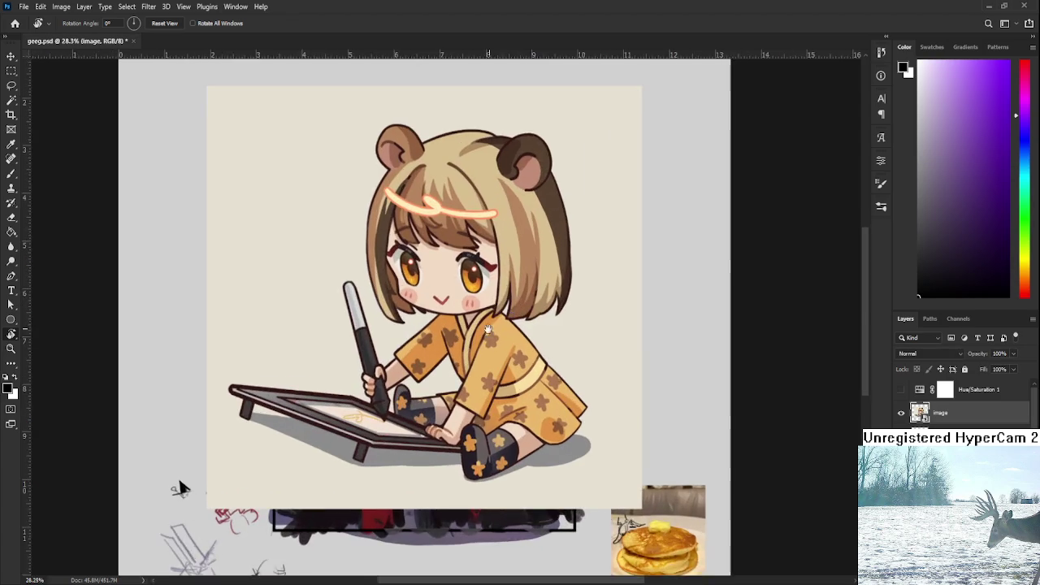
{"action": "left_click_drag", "start_coordinate": [247, 489], "coordinate": [242, 514]}
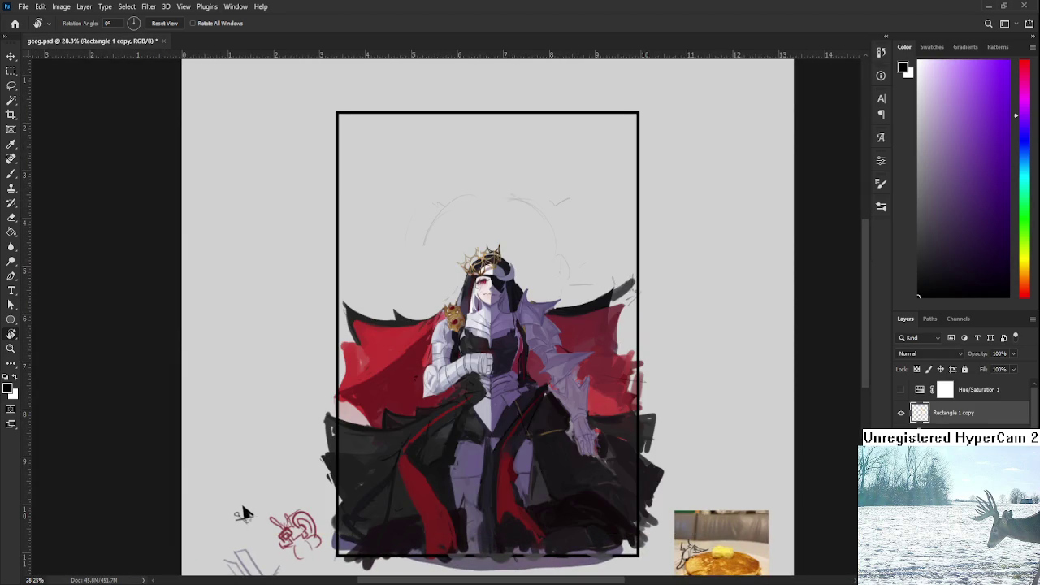
Zoom in on the queen and bring up the ducko.psd reference image.
{"action": "scroll", "coordinate": [445, 336], "scroll_direction": "up", "scroll_amount": 2}
{"action": "scroll", "coordinate": [445, 336], "scroll_direction": "up", "scroll_amount": 2}
{"action": "scroll", "coordinate": [445, 335], "scroll_direction": "up", "scroll_amount": 2}
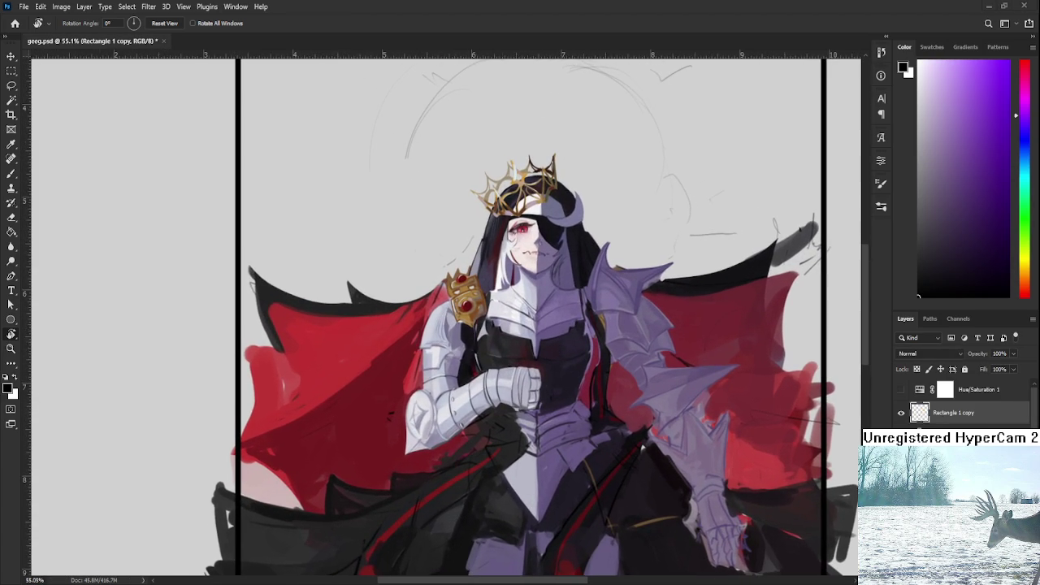
{"action": "key", "text": "ctrl+Tab"}
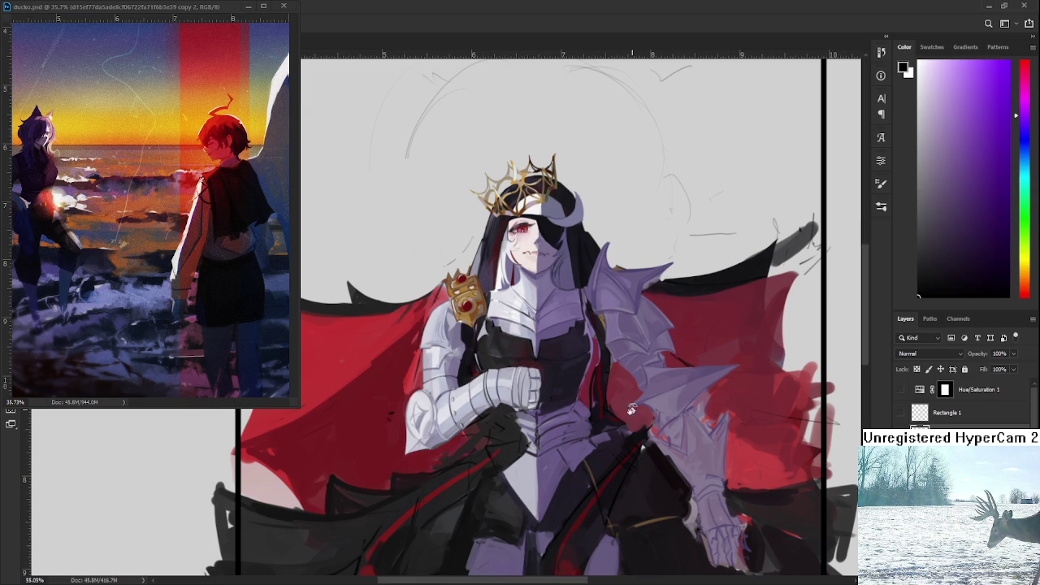
{"action": "scroll", "coordinate": [578, 409], "scroll_direction": "up", "scroll_amount": 1}
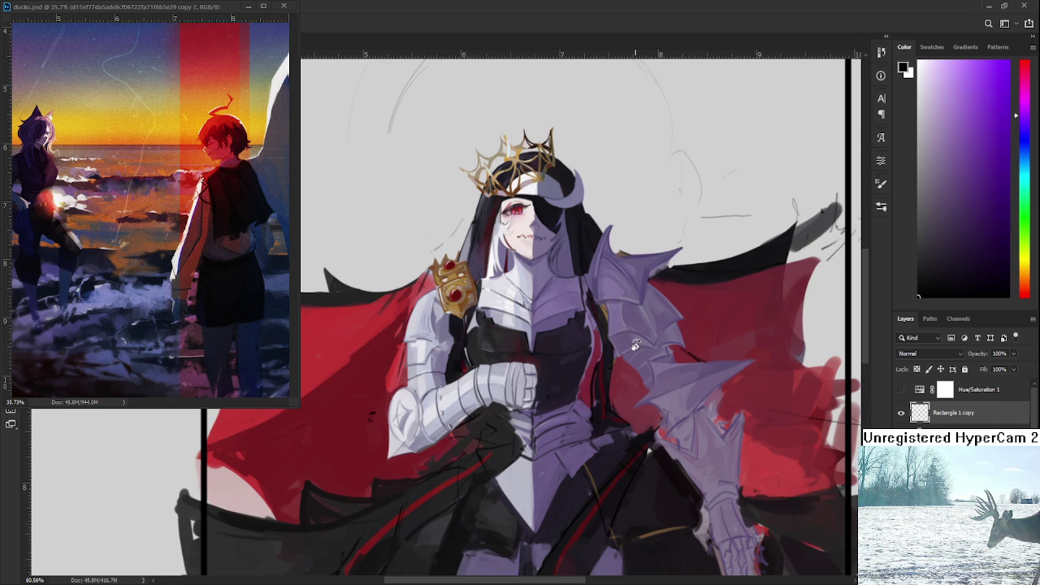
{"action": "scroll", "coordinate": [638, 349], "scroll_direction": "up", "scroll_amount": 2}
{"action": "scroll", "coordinate": [656, 372], "scroll_direction": "up", "scroll_amount": 2}
{"action": "scroll", "coordinate": [632, 378], "scroll_direction": "up", "scroll_amount": 2}
{"action": "scroll", "coordinate": [632, 378], "scroll_direction": "up", "scroll_amount": 2}
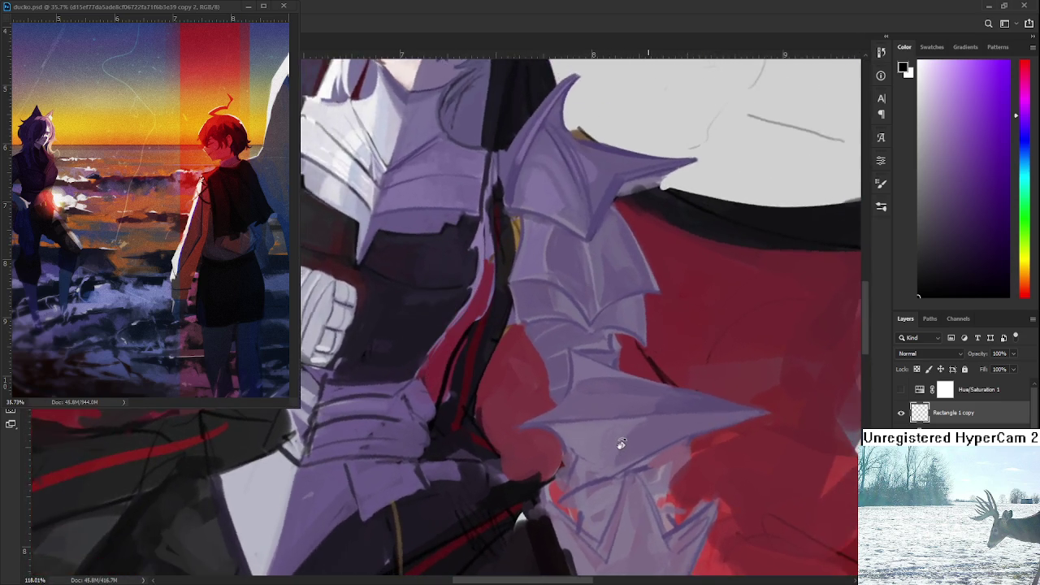
Sample lavender armour and cape red tones, then paint a light highlight on the elbow armour.
{"action": "left_click", "coordinate": [549, 426], "text": "alt"}
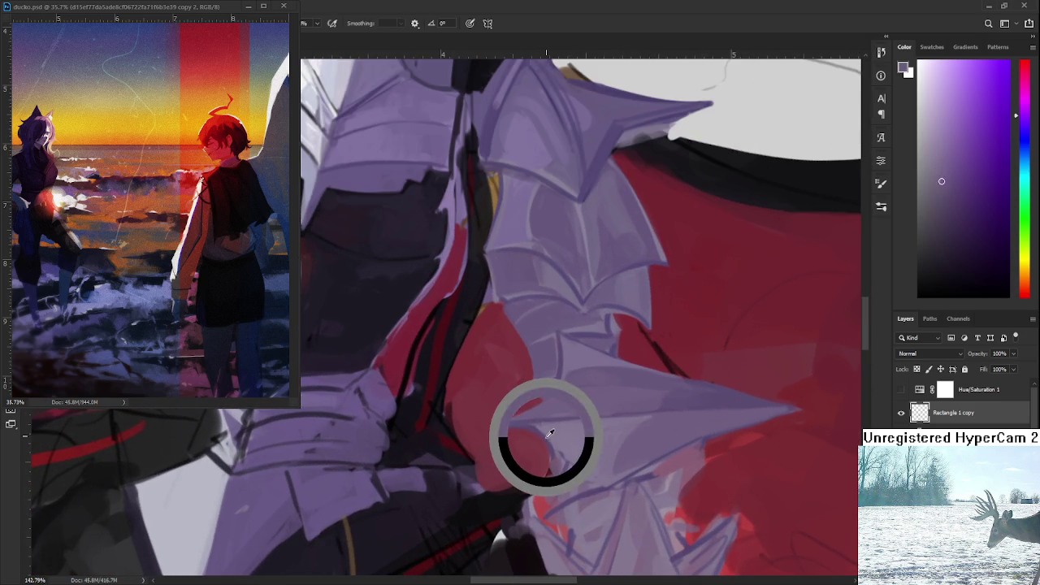
{"action": "left_click", "coordinate": [561, 372], "text": "alt"}
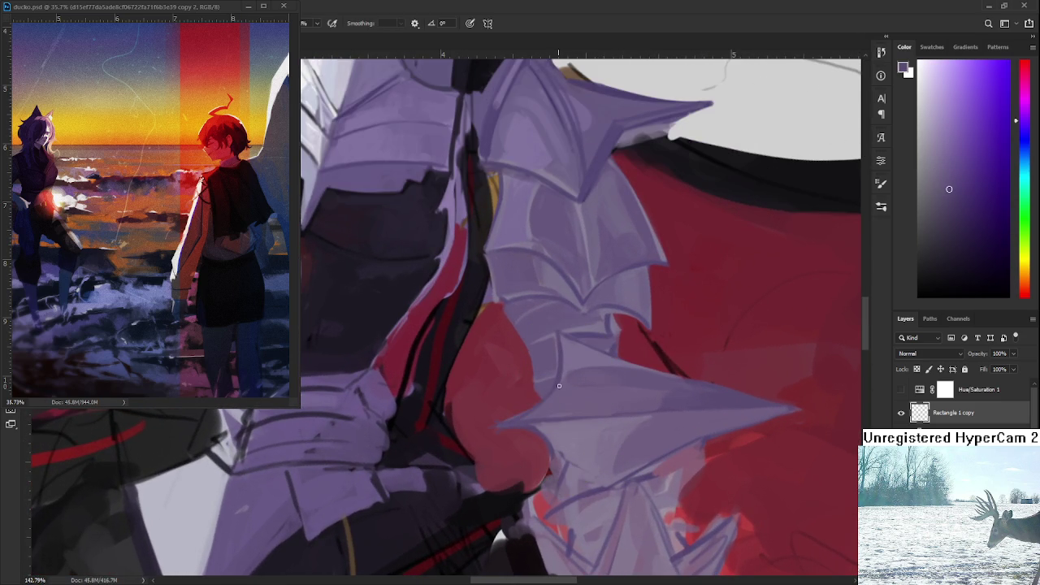
{"action": "left_click", "coordinate": [516, 399], "text": "alt"}
{"action": "left_click_drag", "start_coordinate": [496, 418], "coordinate": [545, 382]}
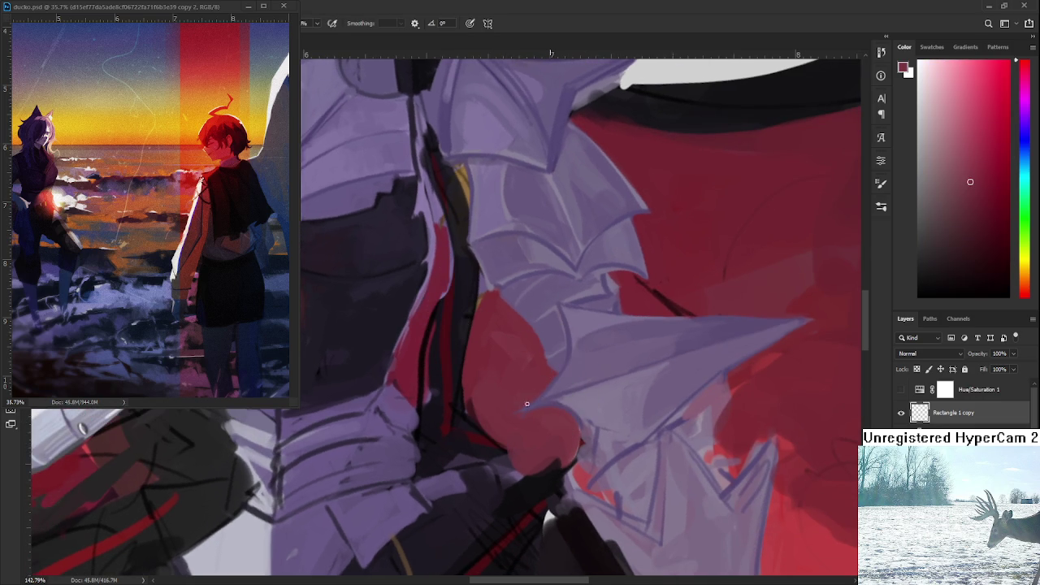
{"action": "left_click", "coordinate": [557, 403], "text": "alt"}
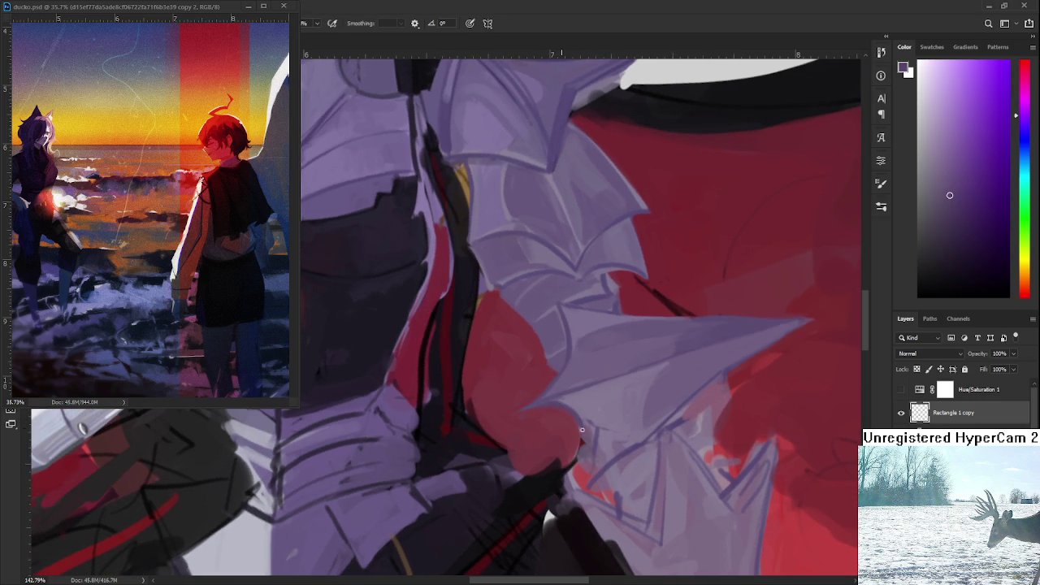
{"action": "left_click", "coordinate": [587, 431], "text": "alt"}
{"action": "left_click", "coordinate": [576, 413], "text": "alt"}
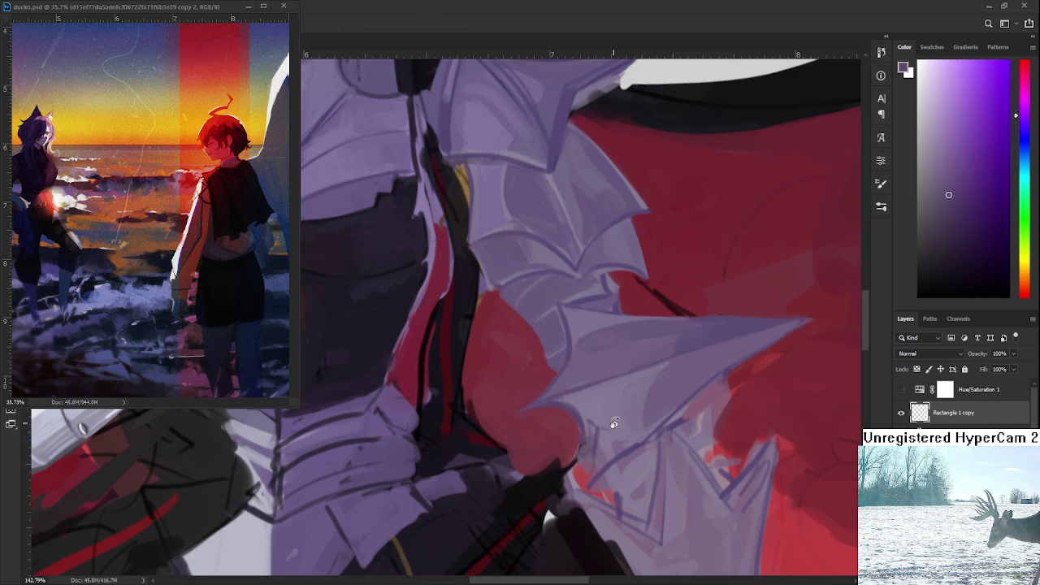
{"action": "left_click_drag", "start_coordinate": [611, 423], "coordinate": [540, 402]}
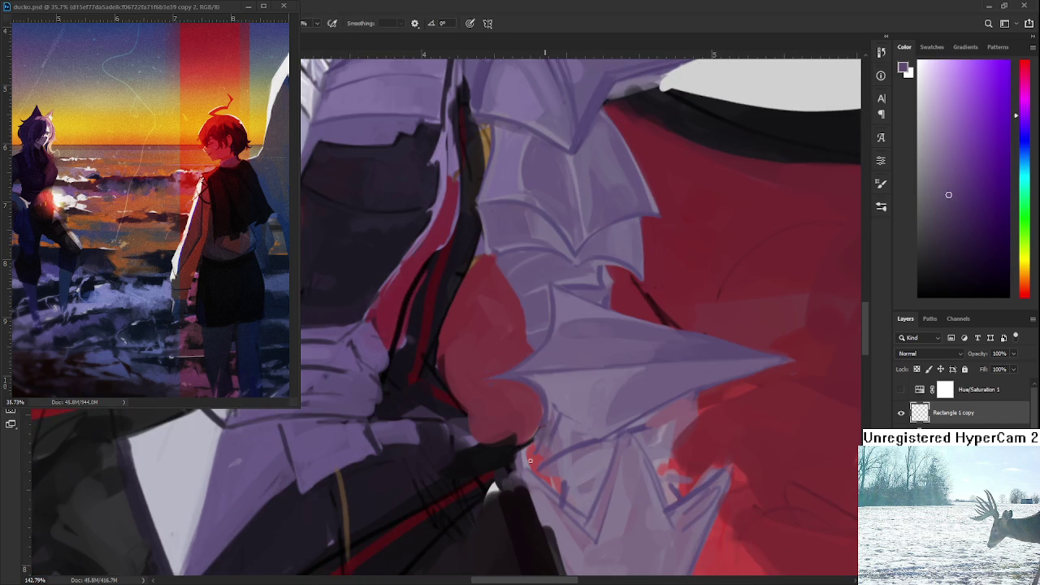
{"action": "left_click", "coordinate": [539, 396], "text": "alt"}
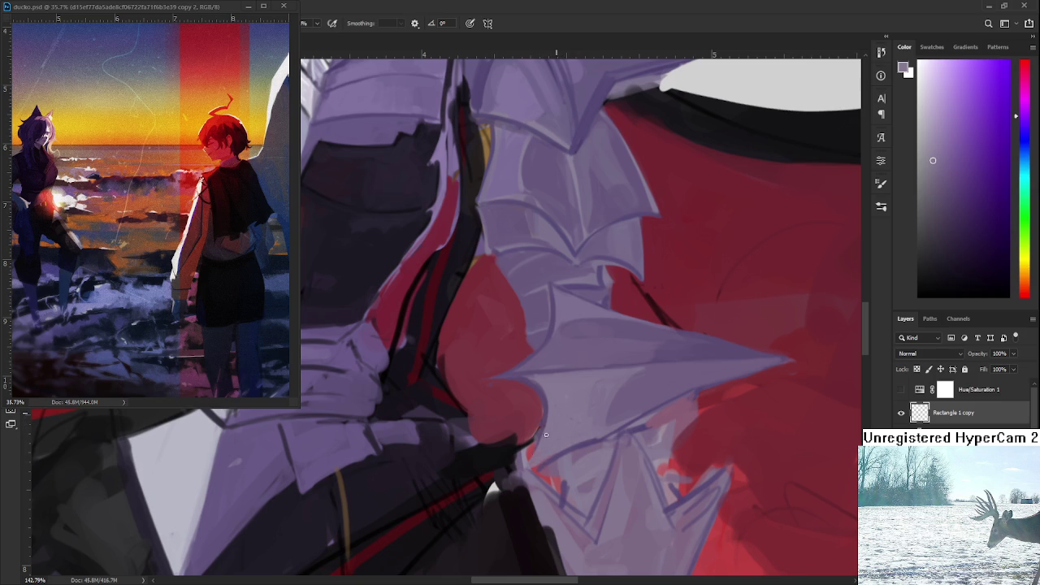
{"action": "left_click_drag", "start_coordinate": [564, 443], "coordinate": [572, 446]}
Rotate the view around the arm and pick the armour's light purple for the brush.
{"action": "key", "text": "r"}
{"action": "left_click_drag", "start_coordinate": [598, 408], "coordinate": [664, 370]}
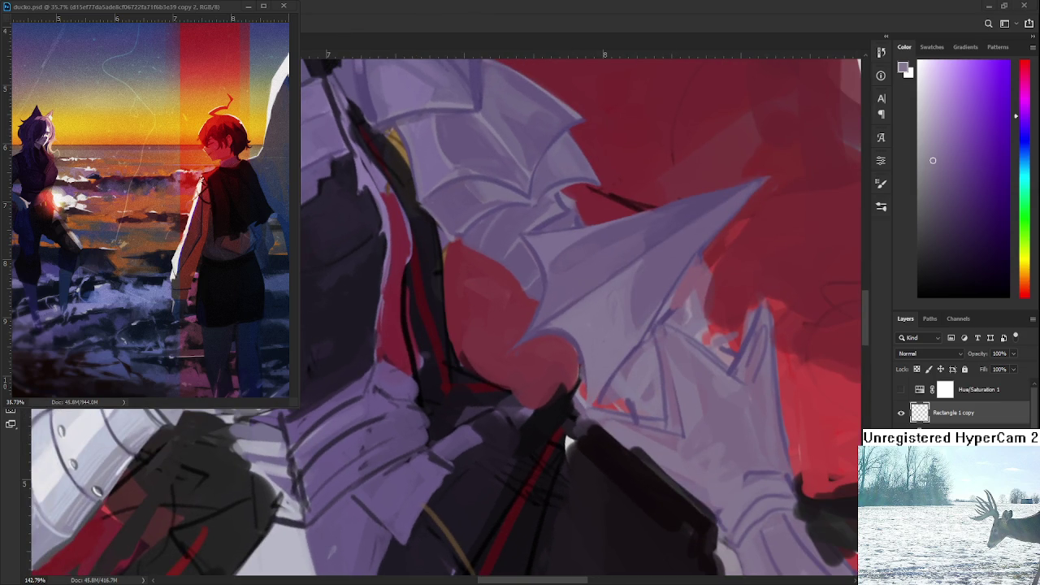
{"action": "mouse_move", "coordinate": [648, 315]}
{"action": "left_mouse_down"}
{"action": "mouse_move", "coordinate": [600, 368]}
{"action": "mouse_move", "coordinate": [539, 365]}
{"action": "left_mouse_up"}
{"action": "scroll", "coordinate": [548, 285], "scroll_direction": "up", "scroll_amount": 2}
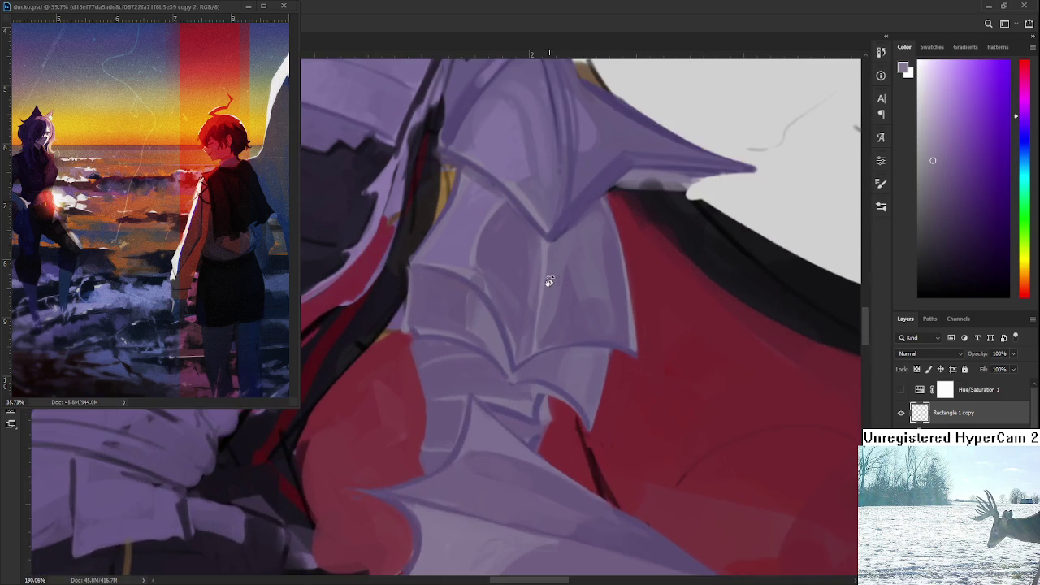
{"action": "scroll", "coordinate": [506, 302], "scroll_direction": "up", "scroll_amount": 1}
{"action": "key", "text": "b"}
{"action": "left_click", "coordinate": [496, 213], "text": "alt"}
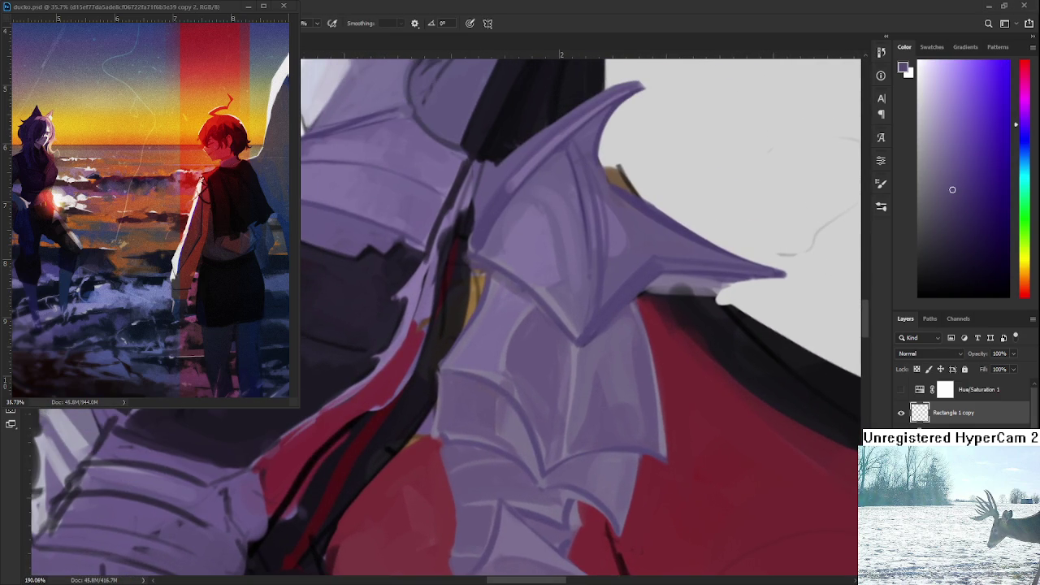
{"action": "left_click_drag", "start_coordinate": [432, 429], "coordinate": [436, 349]}
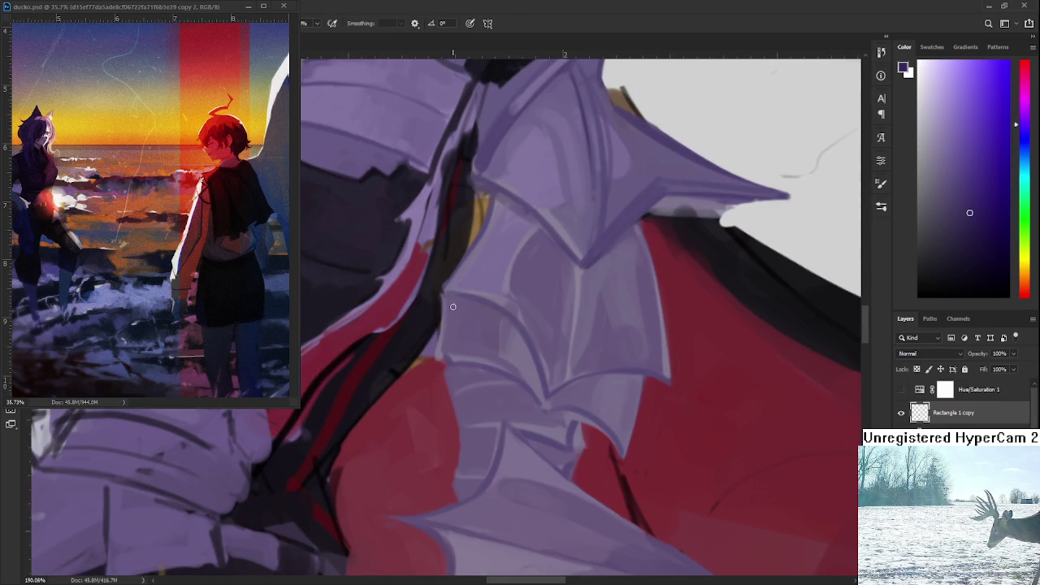
Darken the shoulder armour's left edge, undoing and redrawing the stroke further down.
{"action": "mouse_move", "coordinate": [443, 307]}
{"action": "left_mouse_down"}
{"action": "mouse_move", "coordinate": [436, 363]}
{"action": "mouse_move", "coordinate": [453, 408]}
{"action": "left_mouse_up"}
{"action": "scroll", "coordinate": [447, 363], "scroll_direction": "down", "scroll_amount": 1}
{"action": "key", "text": "ctrl+z"}
{"action": "left_click_drag", "start_coordinate": [442, 343], "coordinate": [454, 473]}
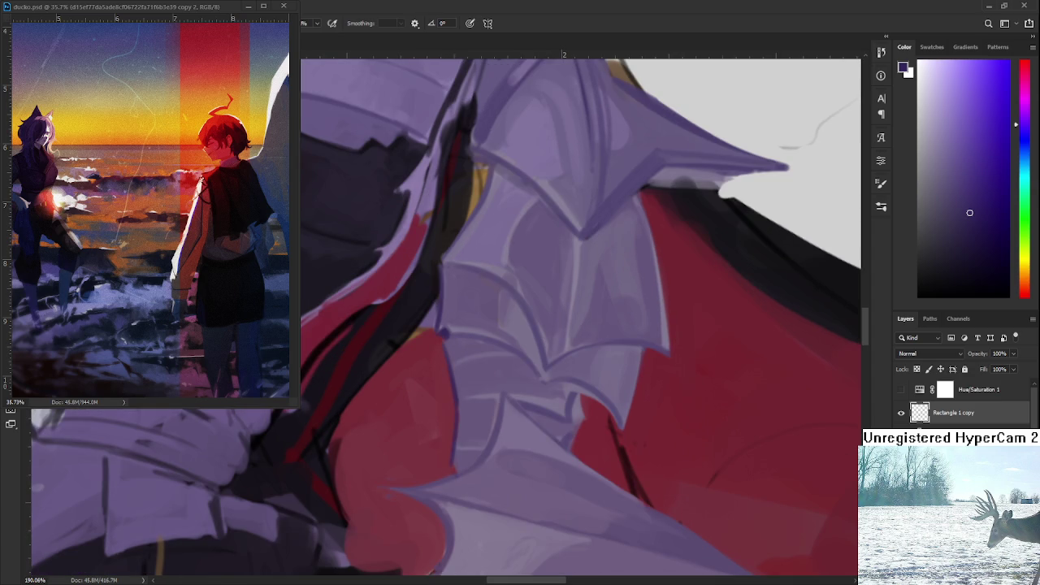
{"action": "scroll", "coordinate": [449, 362], "scroll_direction": "down", "scroll_amount": 3}
{"action": "scroll", "coordinate": [450, 363], "scroll_direction": "down", "scroll_amount": 2}
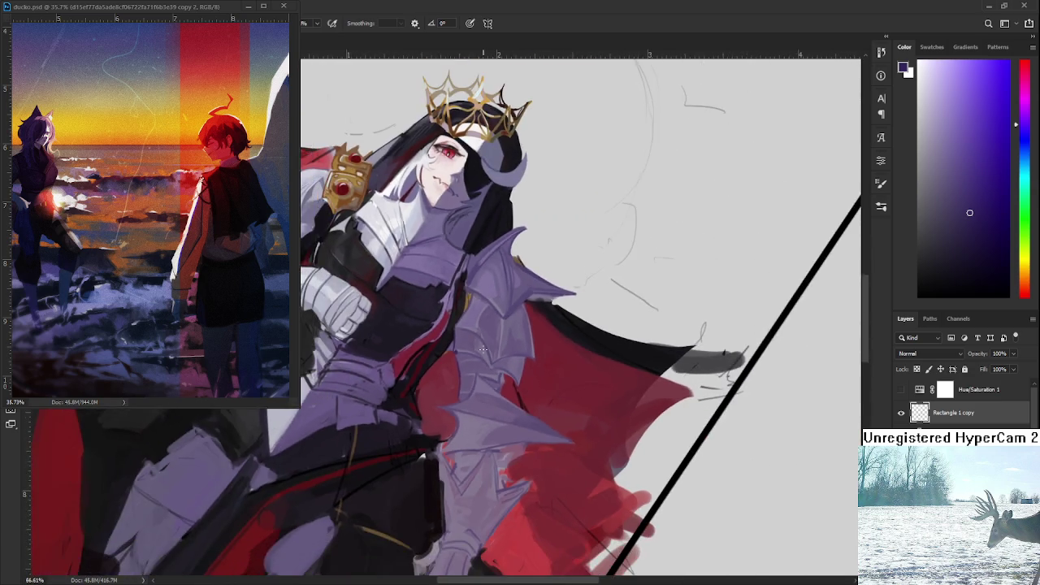
Paint a darker red wedge along the armour plate edge, then sample light lavender.
{"action": "scroll", "coordinate": [509, 390], "scroll_direction": "up", "scroll_amount": 4}
{"action": "scroll", "coordinate": [510, 390], "scroll_direction": "up", "scroll_amount": 1}
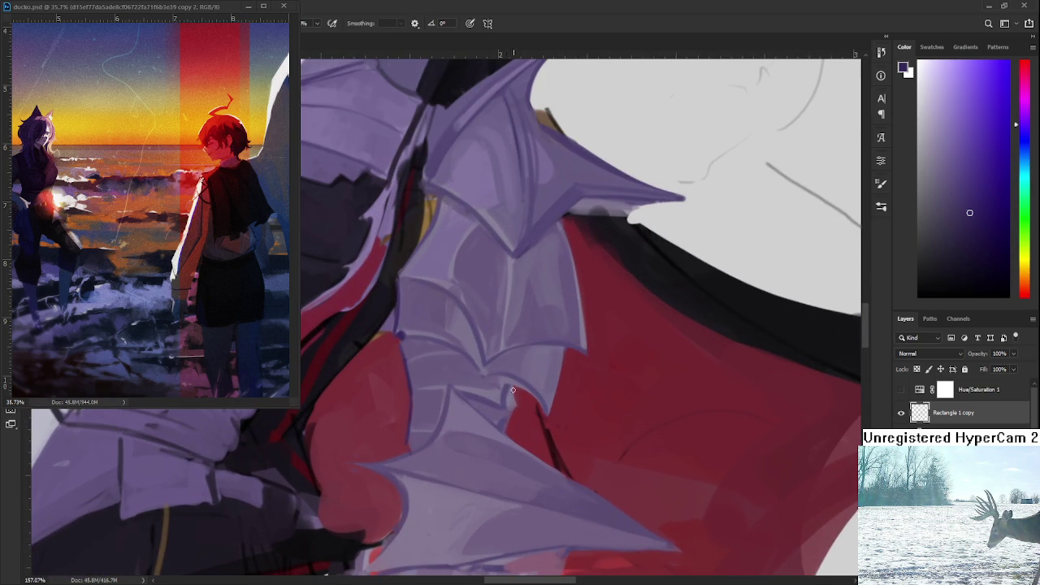
{"action": "left_click_drag", "start_coordinate": [512, 390], "coordinate": [513, 440]}
{"action": "key", "text": "ctrl+z"}
{"action": "key", "text": "ctrl+z"}
{"action": "left_click_drag", "start_coordinate": [515, 387], "coordinate": [513, 439]}
{"action": "left_click", "coordinate": [512, 404], "text": "alt"}
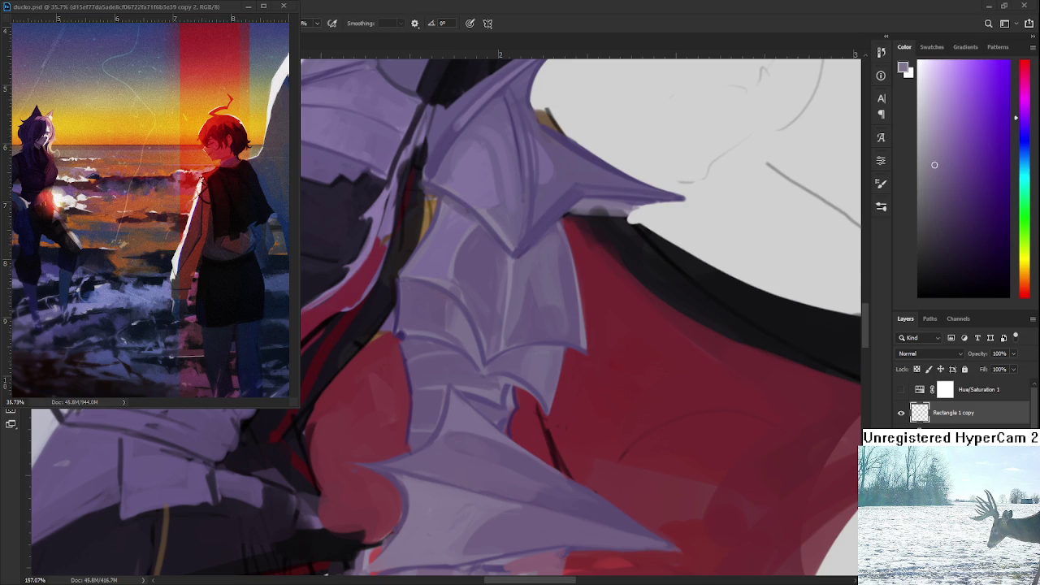
Sample lighter purples across the shoulder armour for highlights.
{"action": "left_click_drag", "start_coordinate": [444, 399], "coordinate": [328, 298]}
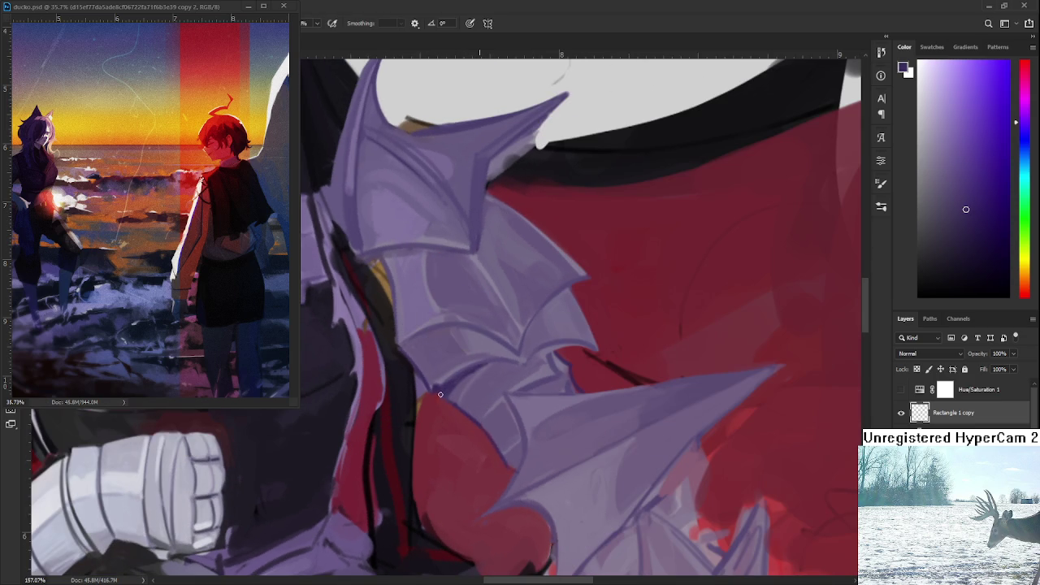
{"action": "left_click", "coordinate": [452, 383], "text": "alt"}
{"action": "left_click", "coordinate": [445, 386], "text": "alt"}
{"action": "left_click", "coordinate": [530, 368], "text": "alt"}
{"action": "left_click_drag", "start_coordinate": [547, 358], "coordinate": [657, 496]}
{"action": "left_click", "coordinate": [453, 383], "text": "alt"}
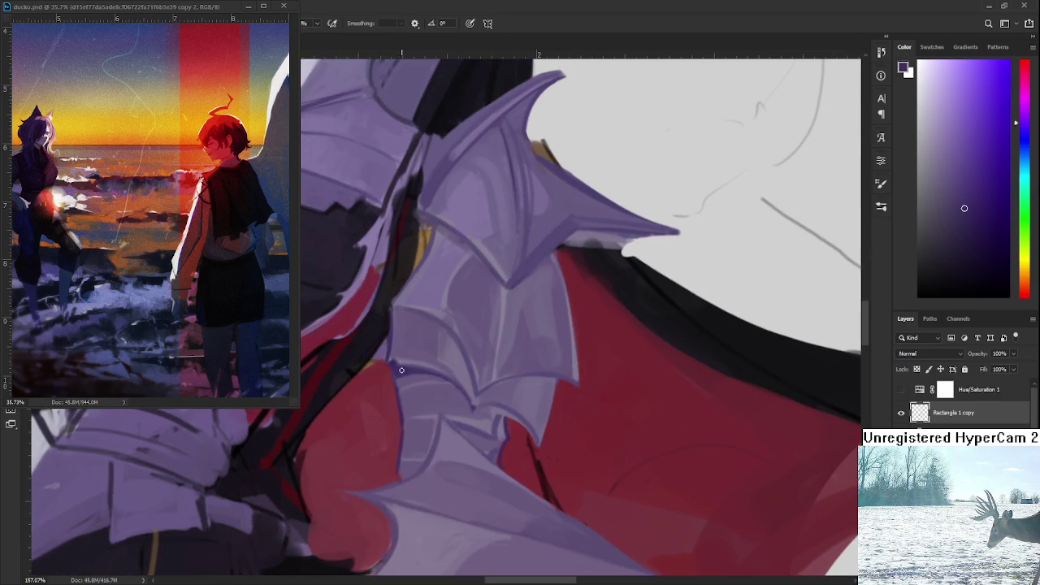
Rotate the canvas to check the armour, then straighten to see the whole illustration.
{"action": "key", "text": "r"}
{"action": "left_click_drag", "start_coordinate": [404, 368], "coordinate": [370, 386]}
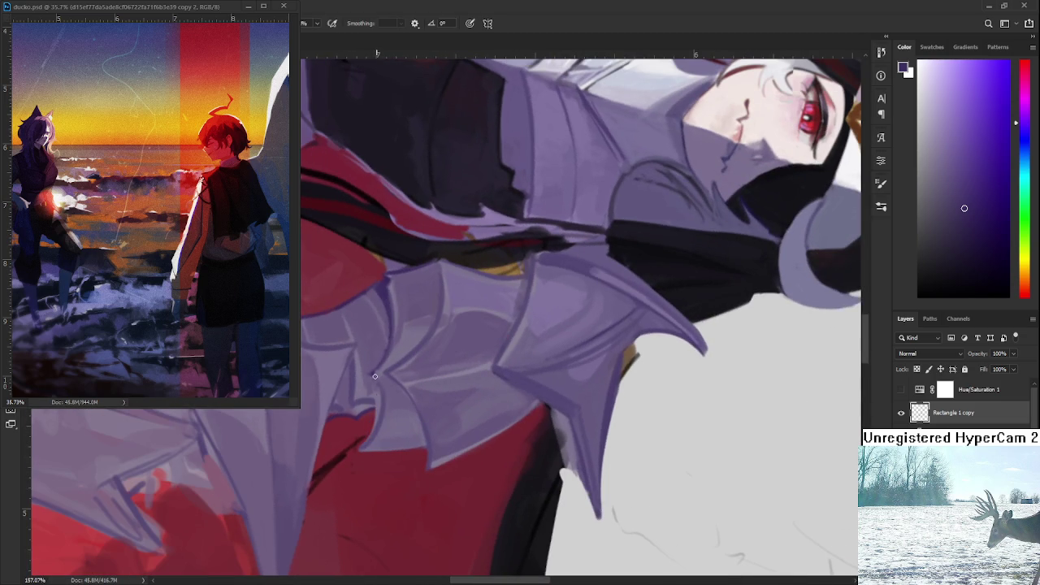
{"action": "key", "text": "r"}
{"action": "left_click_drag", "start_coordinate": [382, 425], "coordinate": [494, 399]}
{"action": "scroll", "coordinate": [457, 469], "scroll_direction": "down", "scroll_amount": 2}
{"action": "scroll", "coordinate": [523, 382], "scroll_direction": "down", "scroll_amount": 5}
{"action": "left_click_drag", "start_coordinate": [523, 383], "coordinate": [601, 448]}
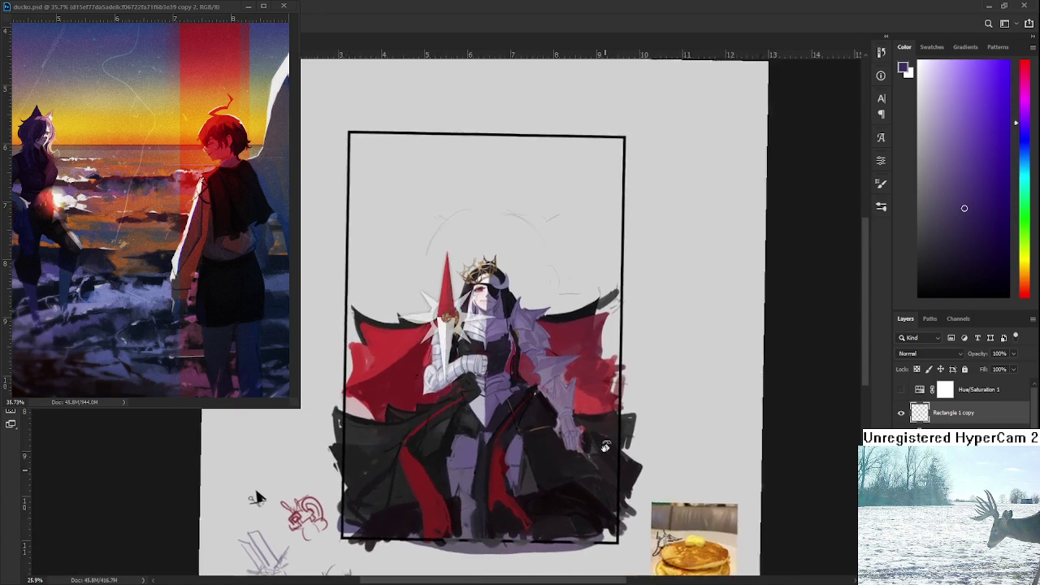
Sample the cape red and paint over the stray dark line on the arm armour.
{"action": "scroll", "coordinate": [601, 448], "scroll_direction": "up", "scroll_amount": 2}
{"action": "scroll", "coordinate": [569, 448], "scroll_direction": "up", "scroll_amount": 2}
{"action": "scroll", "coordinate": [529, 448], "scroll_direction": "up", "scroll_amount": 2}
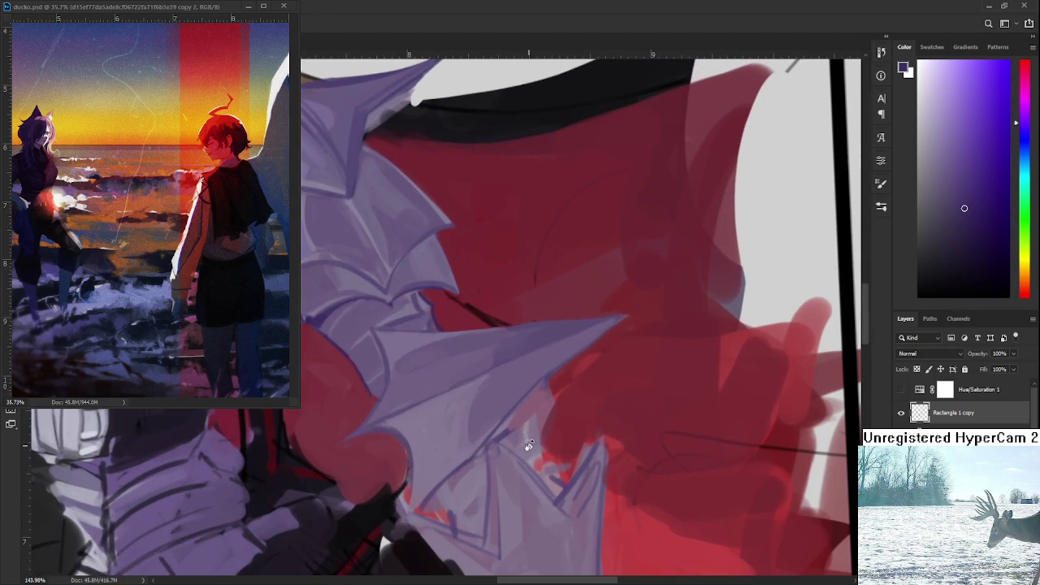
{"action": "mouse_move", "coordinate": [513, 369]}
{"action": "left_mouse_down"}
{"action": "mouse_move", "coordinate": [379, 382]}
{"action": "mouse_move", "coordinate": [407, 335]}
{"action": "mouse_move", "coordinate": [344, 422]}
{"action": "left_mouse_up"}
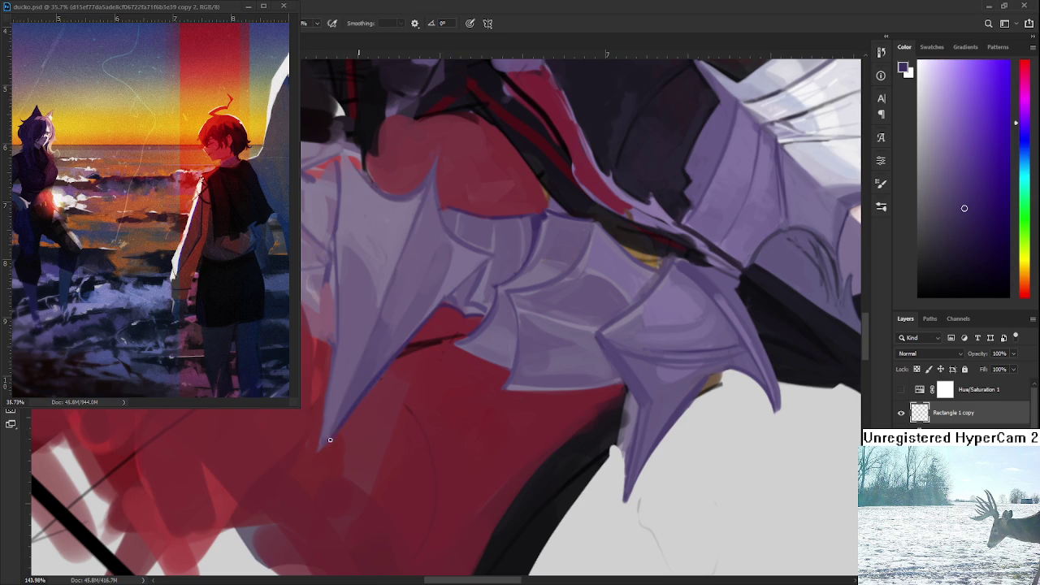
{"action": "left_click", "coordinate": [380, 391], "text": "alt"}
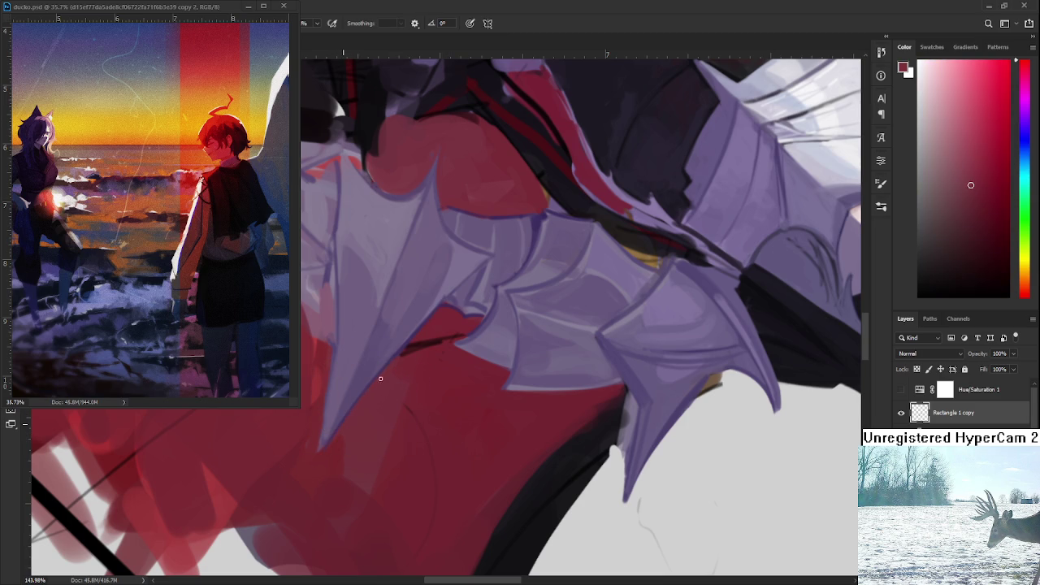
{"action": "mouse_move", "coordinate": [419, 340]}
{"action": "left_mouse_down"}
{"action": "mouse_move", "coordinate": [372, 393]}
{"action": "mouse_move", "coordinate": [384, 409]}
{"action": "left_mouse_up"}
{"action": "left_click", "coordinate": [394, 378], "text": "alt"}
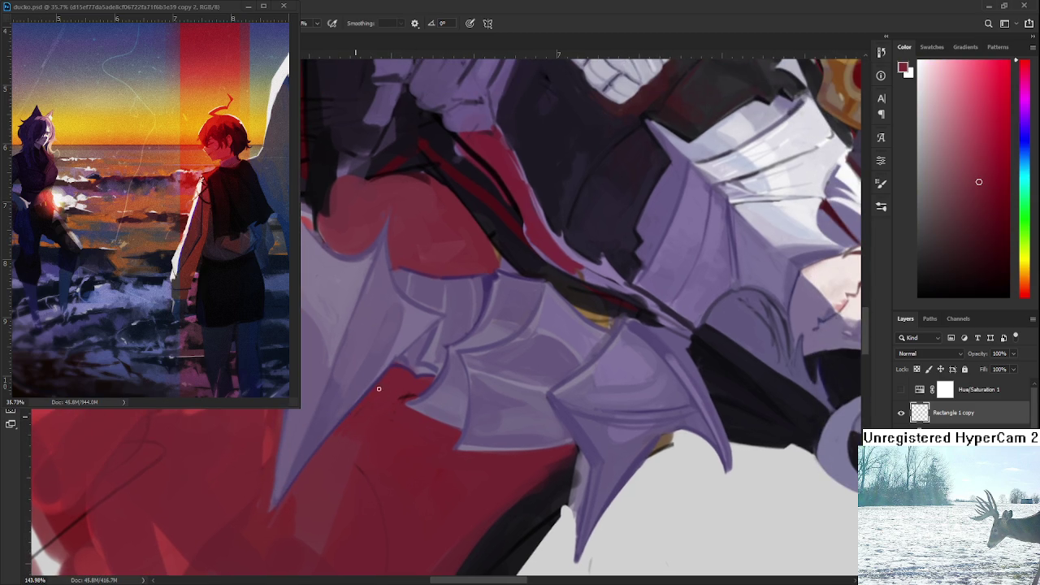
Repaint the arm armour plates with a series of sampled lavenders.
{"action": "left_click", "coordinate": [392, 357], "text": "alt"}
{"action": "left_click", "coordinate": [408, 347], "text": "alt"}
{"action": "left_click", "coordinate": [405, 357], "text": "alt"}
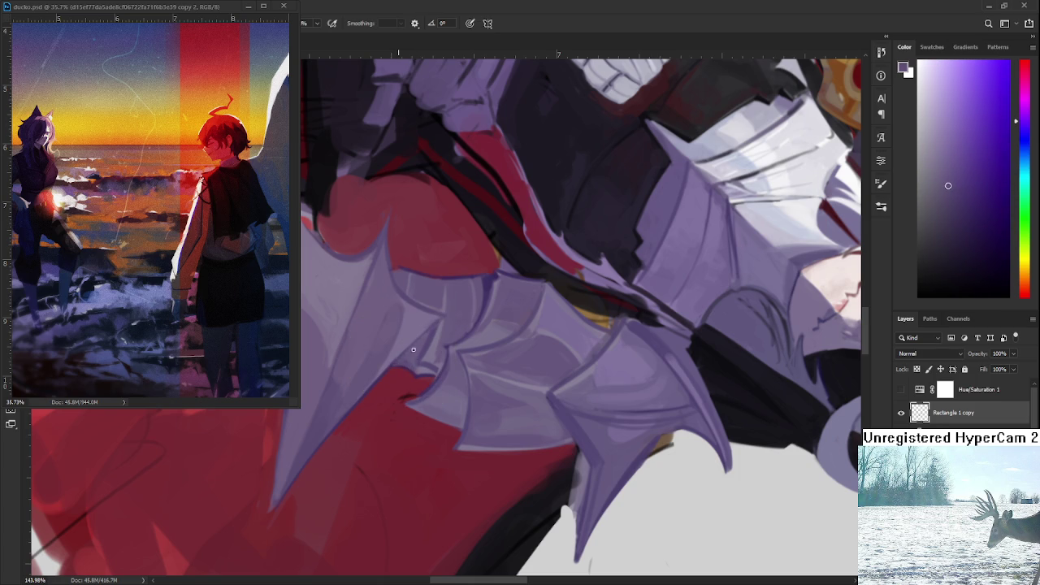
{"action": "left_click", "coordinate": [422, 344], "text": "alt"}
{"action": "left_click", "coordinate": [421, 345], "text": "alt"}
{"action": "left_click", "coordinate": [416, 361], "text": "alt"}
{"action": "left_click", "coordinate": [417, 363], "text": "alt"}
{"action": "left_click", "coordinate": [408, 356], "text": "alt"}
{"action": "left_click", "coordinate": [419, 362], "text": "alt"}
{"action": "left_click", "coordinate": [410, 358], "text": "alt"}
{"action": "left_click", "coordinate": [424, 371], "text": "alt"}
{"action": "left_click_drag", "start_coordinate": [424, 370], "coordinate": [498, 349]}
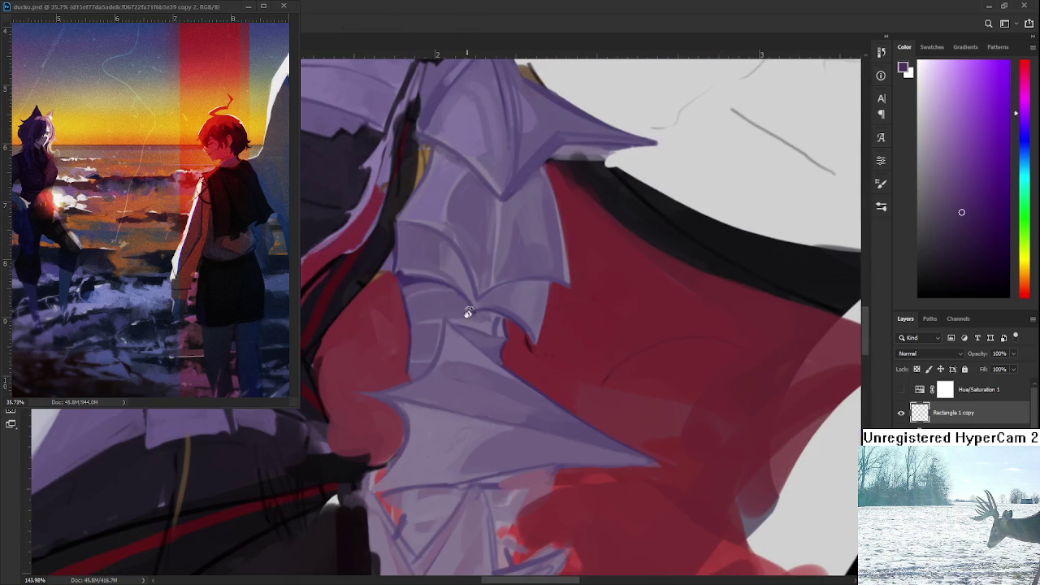
Sample cape red and lighter and darker lavenders to rework the arm spike.
{"action": "left_click", "coordinate": [515, 343], "text": "alt"}
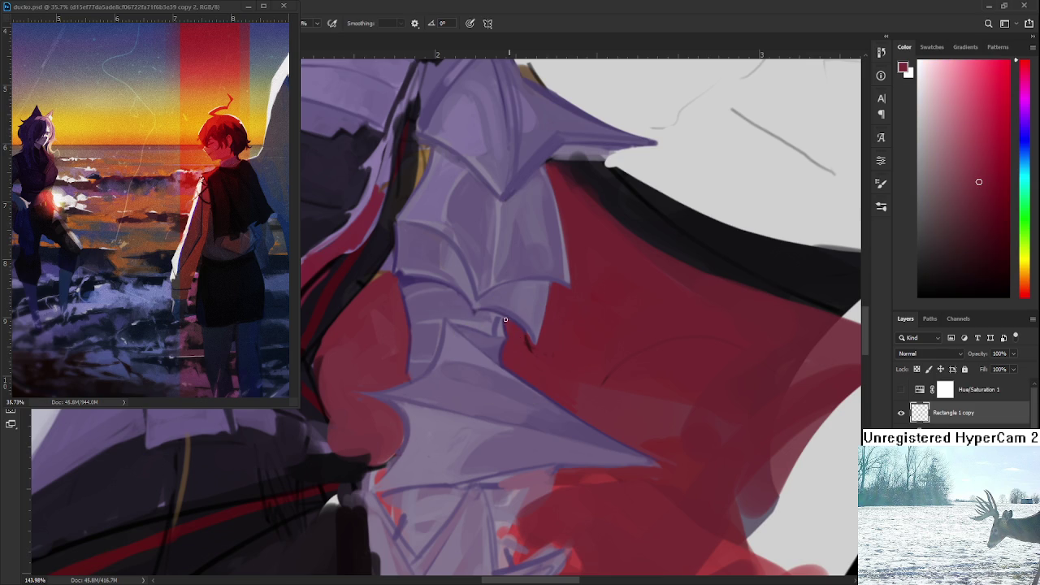
{"action": "left_click", "coordinate": [503, 323], "text": "alt"}
{"action": "left_click", "coordinate": [499, 320], "text": "alt"}
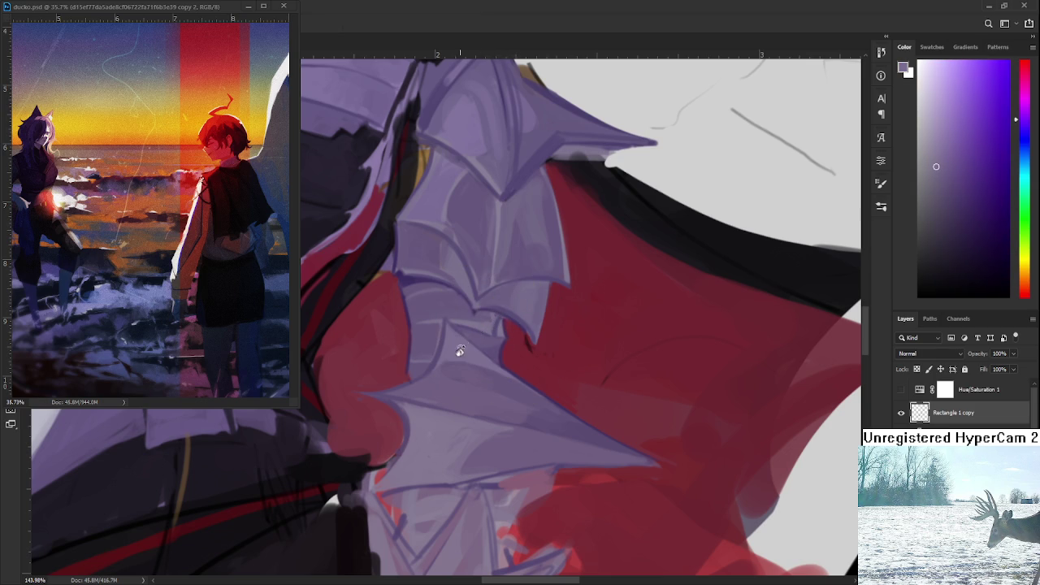
{"action": "left_click_drag", "start_coordinate": [461, 347], "coordinate": [477, 360]}
{"action": "left_click", "coordinate": [413, 348], "text": "alt"}
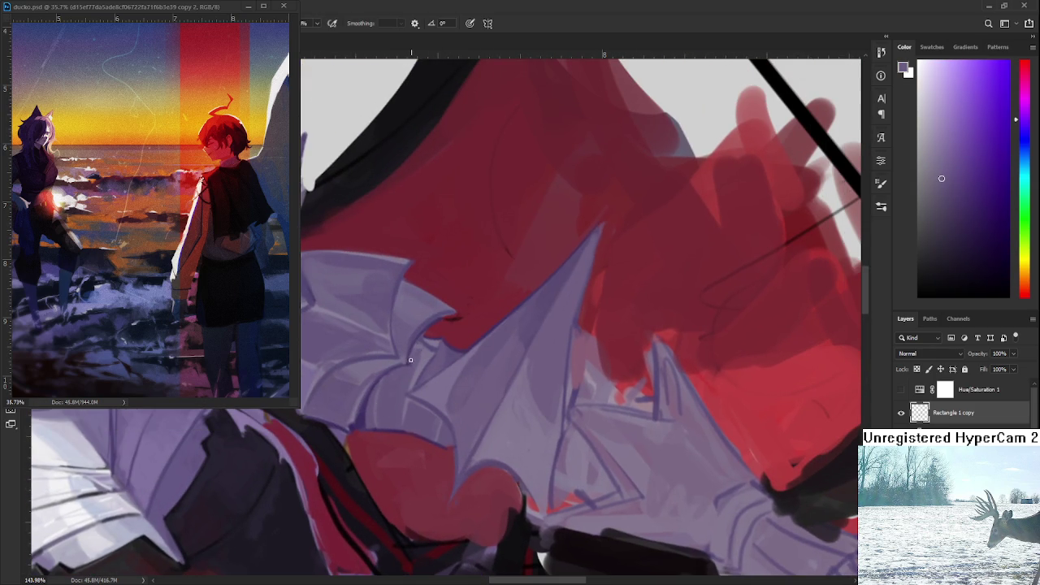
{"action": "left_click", "coordinate": [423, 359], "text": "alt"}
{"action": "left_click", "coordinate": [420, 368], "text": "alt"}
Rotate the view and refine the spiked plate with lighter and darker lavenders.
{"action": "key", "text": "r"}
{"action": "mouse_move", "coordinate": [426, 348]}
{"action": "left_mouse_down"}
{"action": "mouse_move", "coordinate": [460, 378]}
{"action": "mouse_move", "coordinate": [457, 301]}
{"action": "left_mouse_up"}
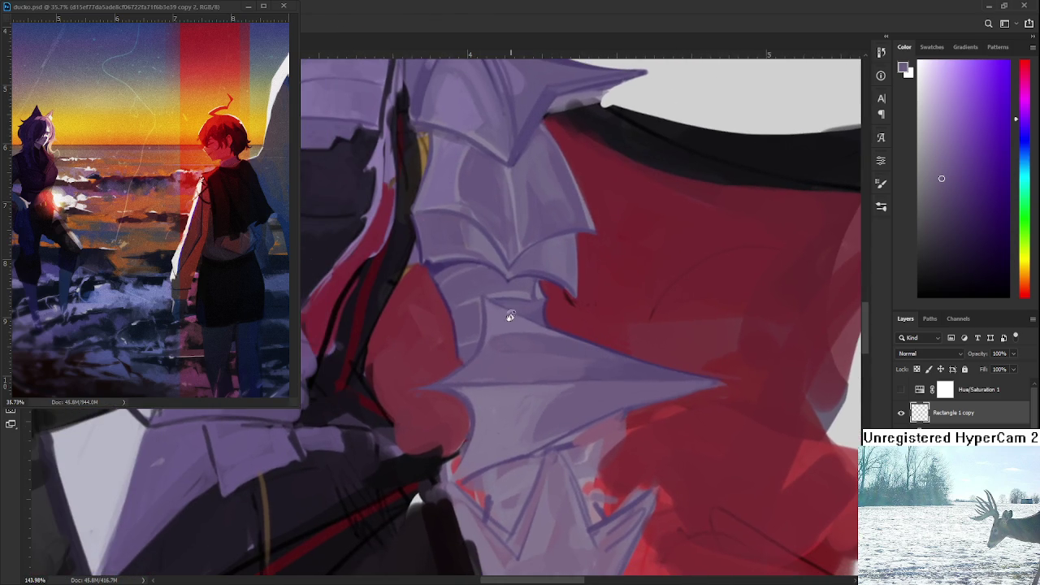
{"action": "left_click", "coordinate": [453, 300], "text": "alt"}
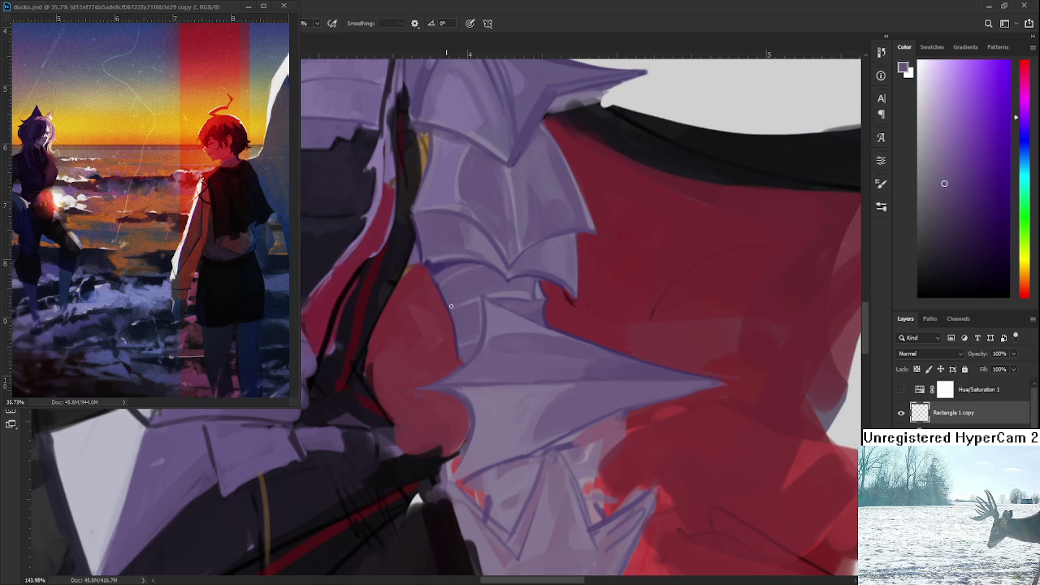
{"action": "left_click", "coordinate": [457, 326], "text": "alt"}
{"action": "left_click", "coordinate": [451, 295], "text": "alt"}
{"action": "left_click", "coordinate": [443, 272], "text": "alt"}
{"action": "left_click", "coordinate": [431, 269], "text": "alt"}
{"action": "left_click", "coordinate": [446, 279], "text": "alt"}
Straighten the view on the arm spike and sample a colour from it.
{"action": "scroll", "coordinate": [581, 317], "scroll_direction": "down", "scroll_amount": 3}
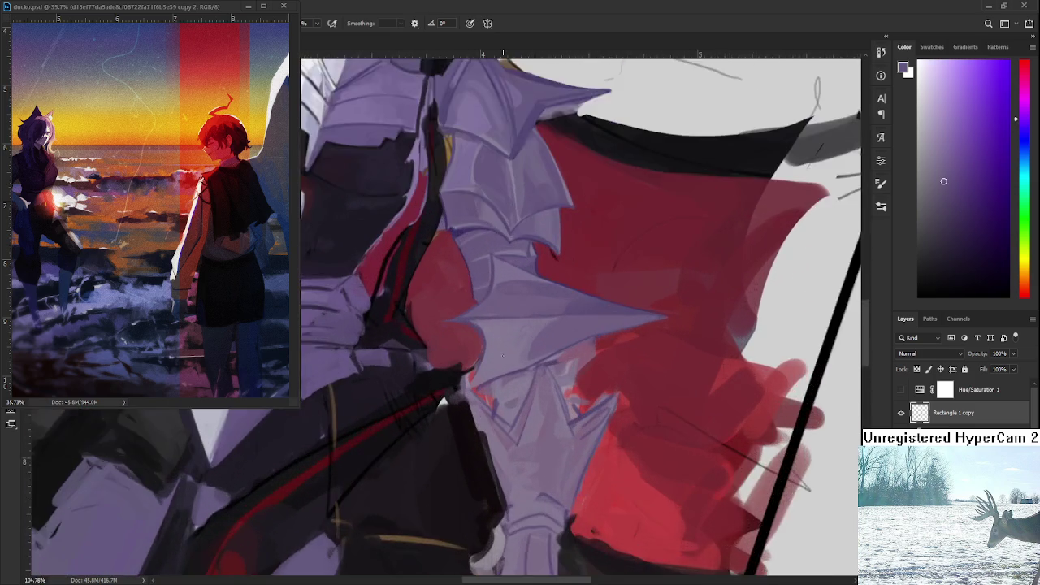
{"action": "scroll", "coordinate": [503, 353], "scroll_direction": "up", "scroll_amount": 3}
{"action": "scroll", "coordinate": [485, 384], "scroll_direction": "up", "scroll_amount": 2}
{"action": "scroll", "coordinate": [485, 384], "scroll_direction": "down", "scroll_amount": 3}
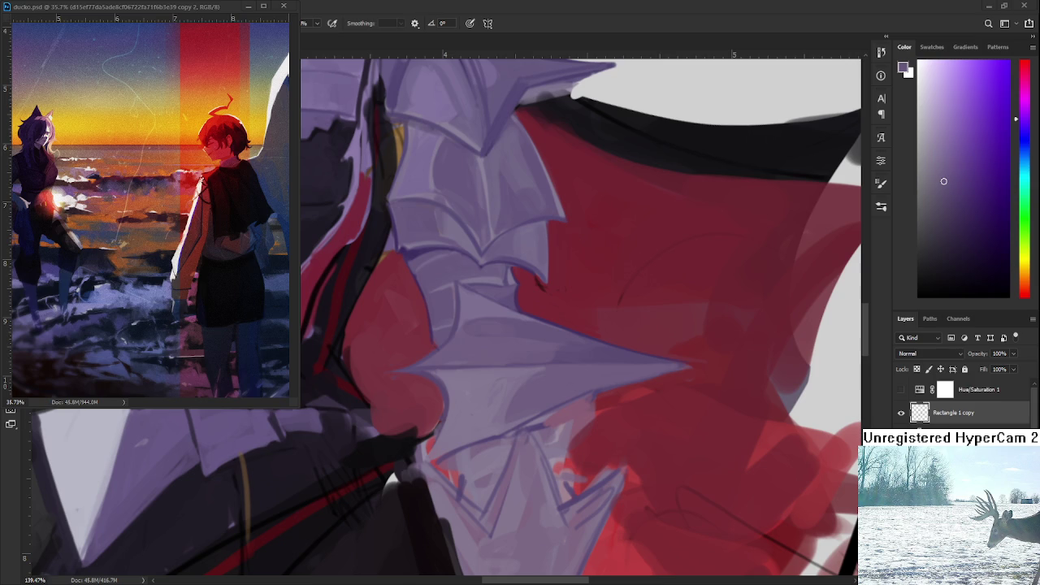
{"action": "mouse_move", "coordinate": [495, 425]}
{"action": "left_mouse_down"}
{"action": "mouse_move", "coordinate": [455, 461]}
{"action": "mouse_move", "coordinate": [580, 403]}
{"action": "left_mouse_up"}
{"action": "left_click", "coordinate": [575, 390], "text": "alt"}
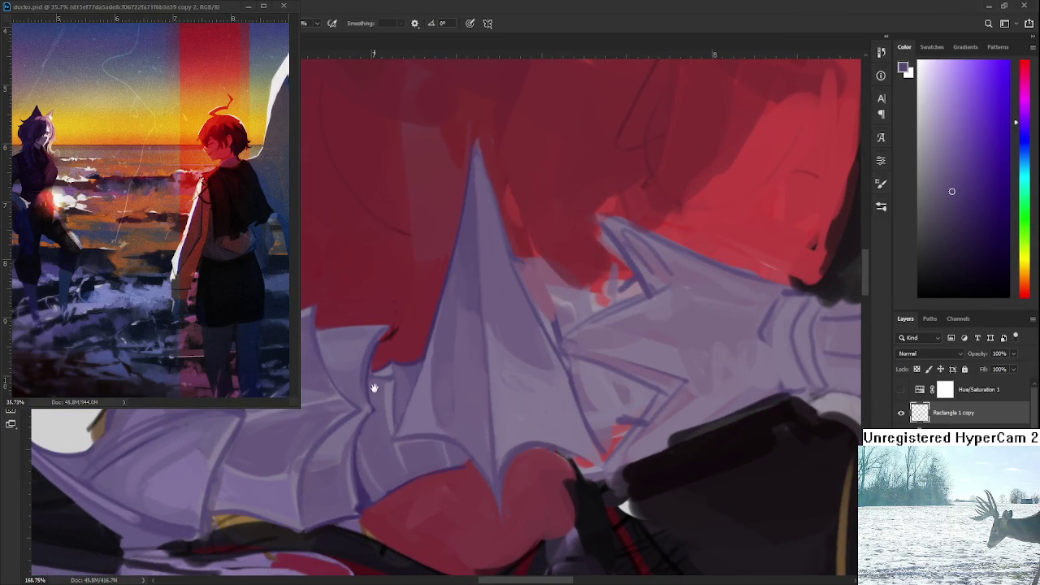
Arc a dark shading stroke over the upright arm spike, redoing the first attempt.
{"action": "left_click_drag", "start_coordinate": [375, 380], "coordinate": [380, 357]}
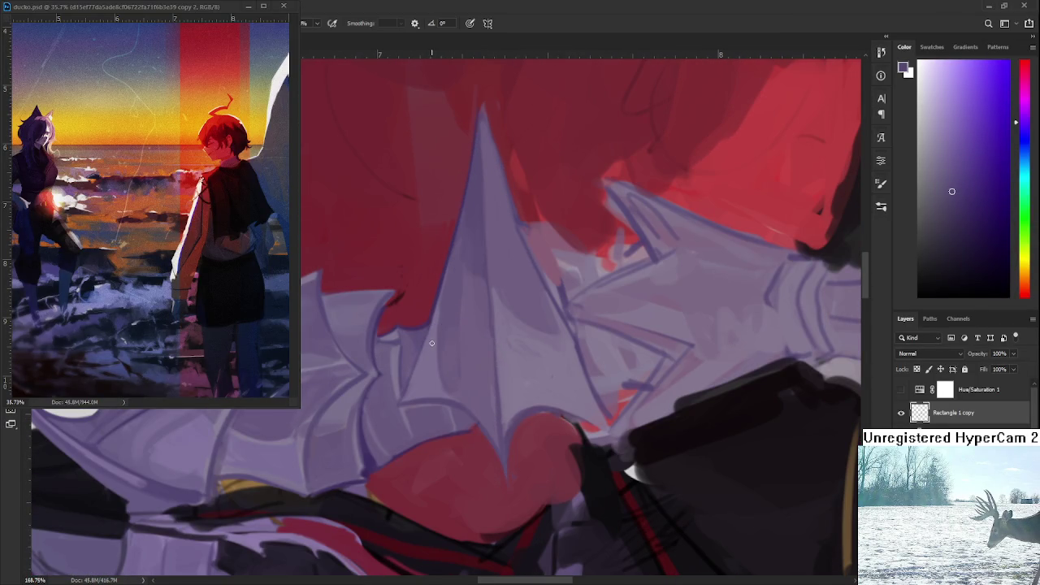
{"action": "mouse_move", "coordinate": [437, 335]}
{"action": "left_mouse_down"}
{"action": "mouse_move", "coordinate": [489, 345]}
{"action": "mouse_move", "coordinate": [564, 325]}
{"action": "left_mouse_up"}
{"action": "key", "text": "ctrl+z"}
{"action": "left_click_drag", "start_coordinate": [500, 348], "coordinate": [561, 322]}
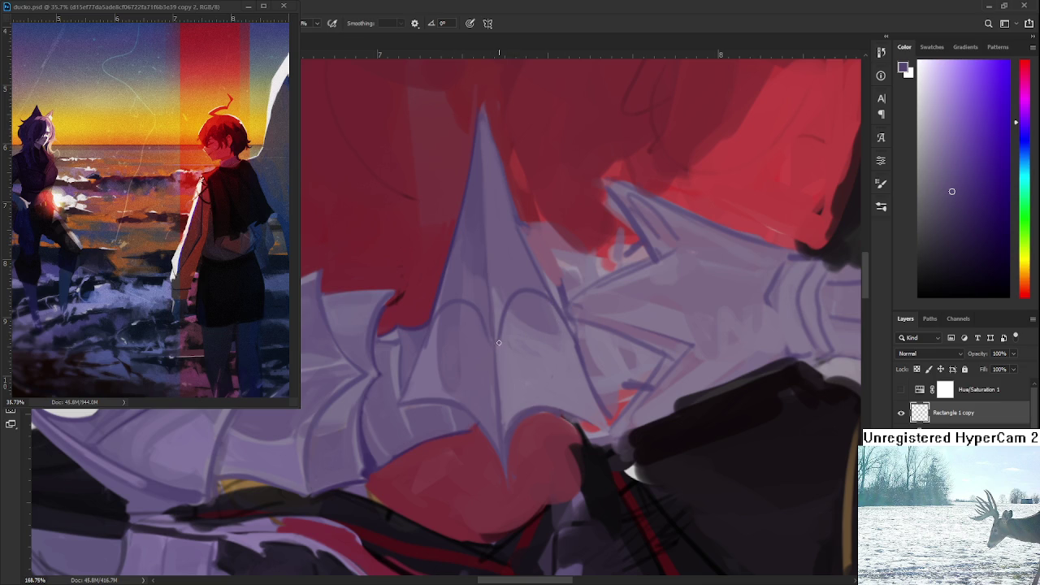
Rotate the canvas and sample a muted lavender from the shoulder spike armour.
{"action": "key", "text": "r"}
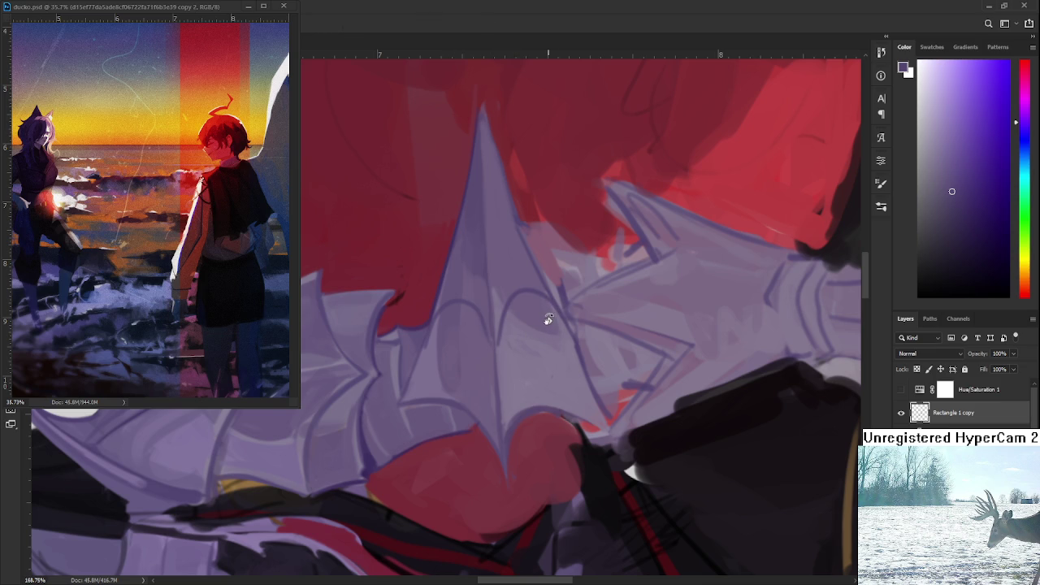
{"action": "mouse_move", "coordinate": [550, 321]}
{"action": "left_mouse_down"}
{"action": "mouse_move", "coordinate": [545, 342]}
{"action": "mouse_move", "coordinate": [469, 400]}
{"action": "mouse_move", "coordinate": [393, 293]}
{"action": "left_mouse_up"}
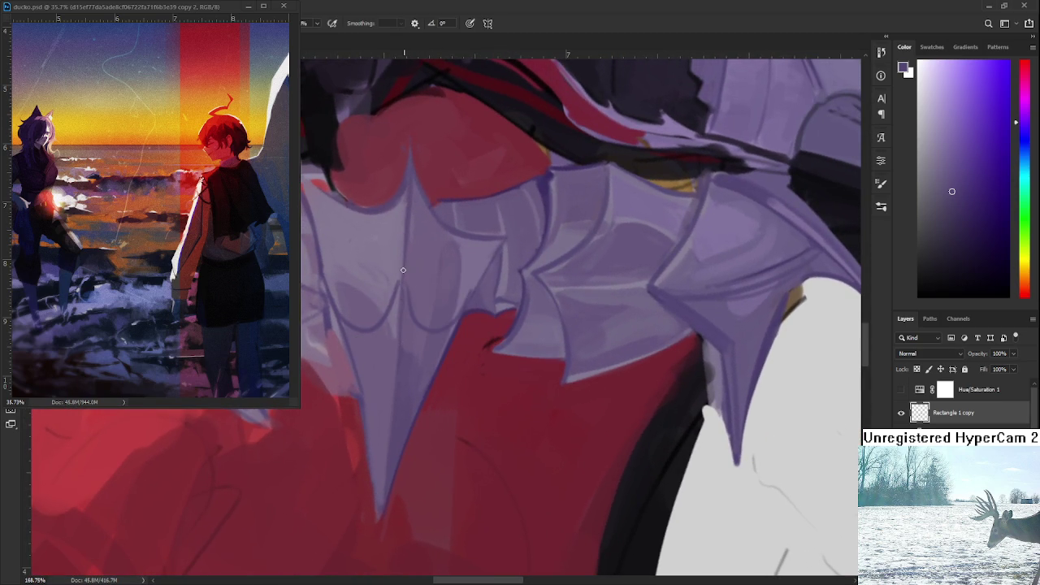
{"action": "left_click", "coordinate": [413, 276], "text": "alt"}
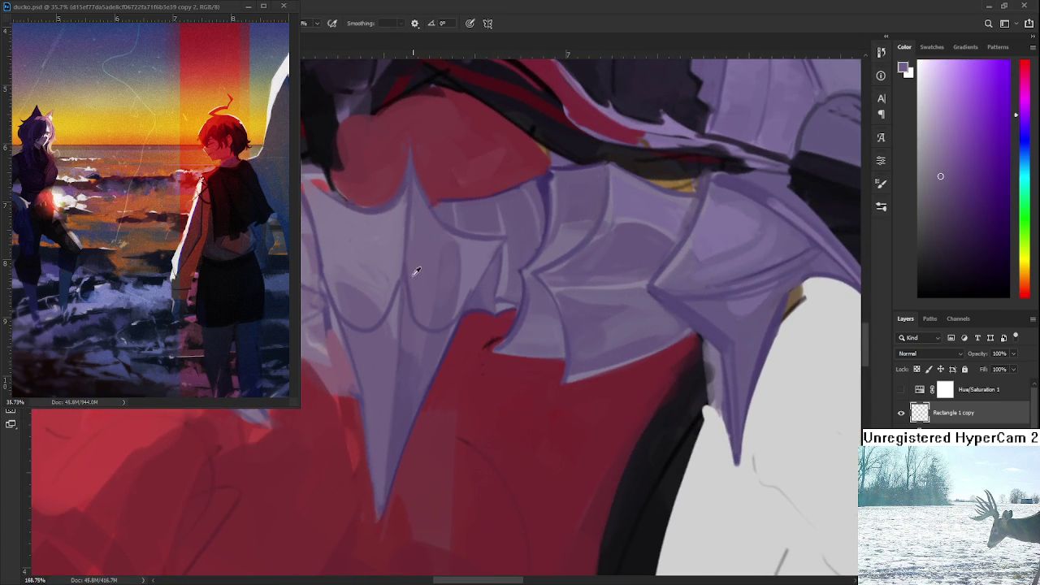
{"action": "left_click", "coordinate": [406, 269], "text": "alt"}
{"action": "left_click_drag", "start_coordinate": [386, 300], "coordinate": [498, 312]}
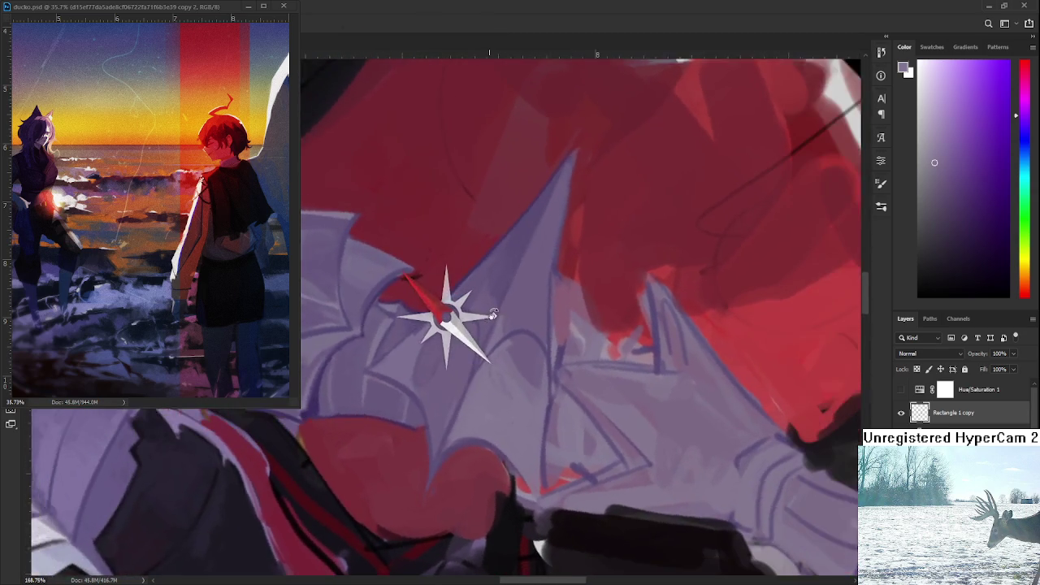
{"action": "left_click_drag", "start_coordinate": [497, 311], "coordinate": [504, 311]}
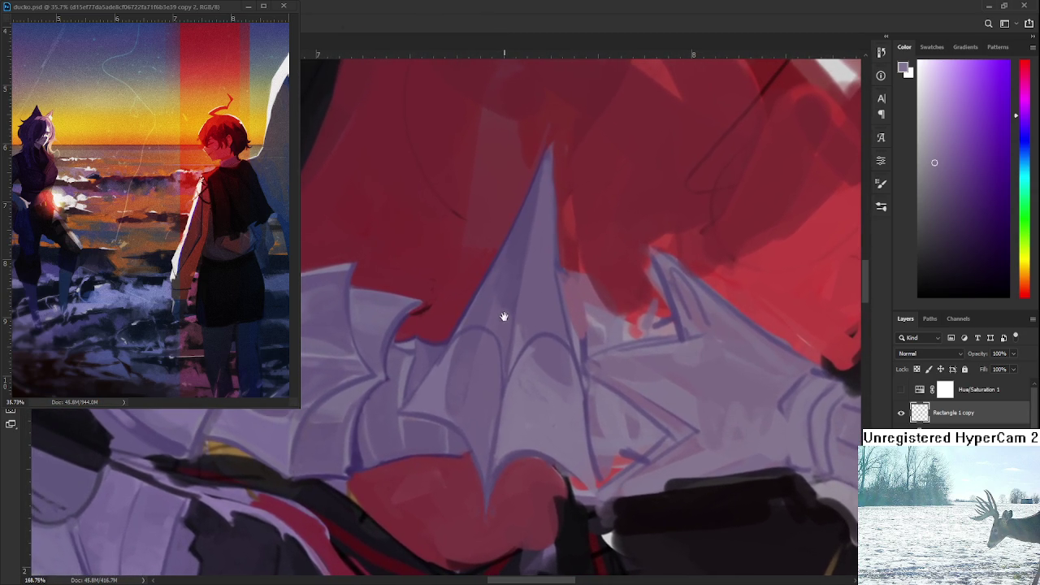
{"action": "scroll", "coordinate": [506, 306], "scroll_direction": "down", "scroll_amount": 2}
{"action": "scroll", "coordinate": [511, 306], "scroll_direction": "down", "scroll_amount": 4}
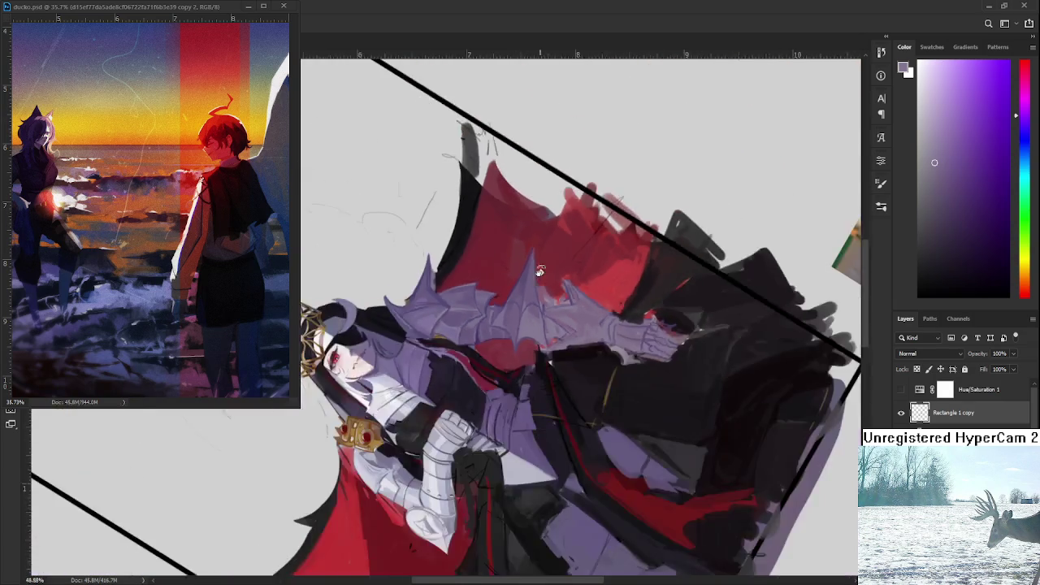
Rotate the view onto the shoulder and sample a darker purple from the spike's edge.
{"action": "scroll", "coordinate": [528, 301], "scroll_direction": "down", "scroll_amount": 3}
{"action": "scroll", "coordinate": [541, 295], "scroll_direction": "up", "scroll_amount": 3}
{"action": "scroll", "coordinate": [541, 299], "scroll_direction": "up", "scroll_amount": 4}
{"action": "mouse_move", "coordinate": [542, 302]}
{"action": "left_mouse_down"}
{"action": "mouse_move", "coordinate": [487, 413]}
{"action": "mouse_move", "coordinate": [441, 314]}
{"action": "left_mouse_up"}
{"action": "scroll", "coordinate": [476, 371], "scroll_direction": "up", "scroll_amount": 1}
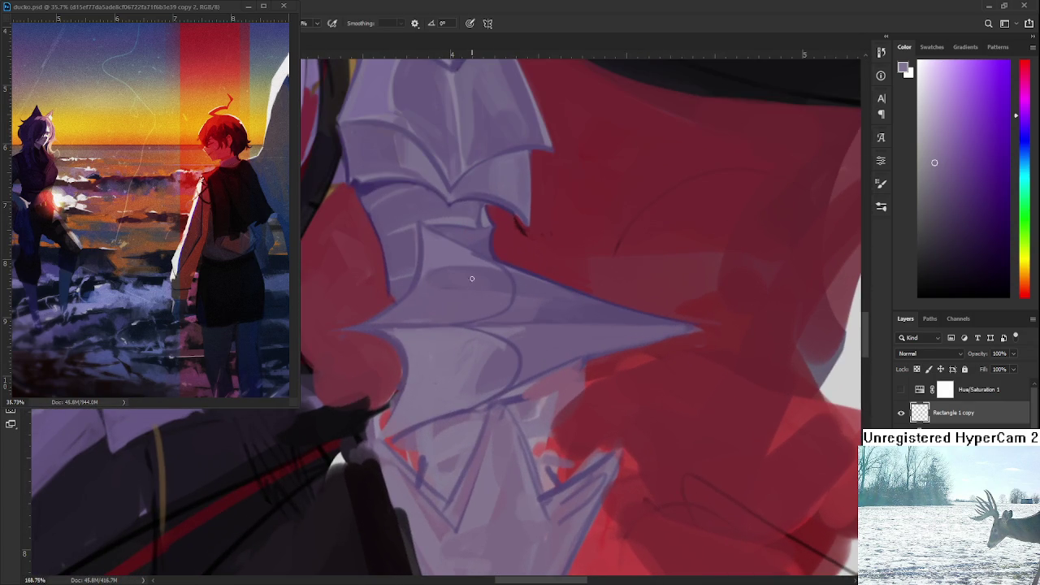
{"action": "key", "text": "r"}
{"action": "mouse_move", "coordinate": [471, 254]}
{"action": "left_mouse_down"}
{"action": "mouse_move", "coordinate": [408, 369]}
{"action": "mouse_move", "coordinate": [460, 295]}
{"action": "left_mouse_up"}
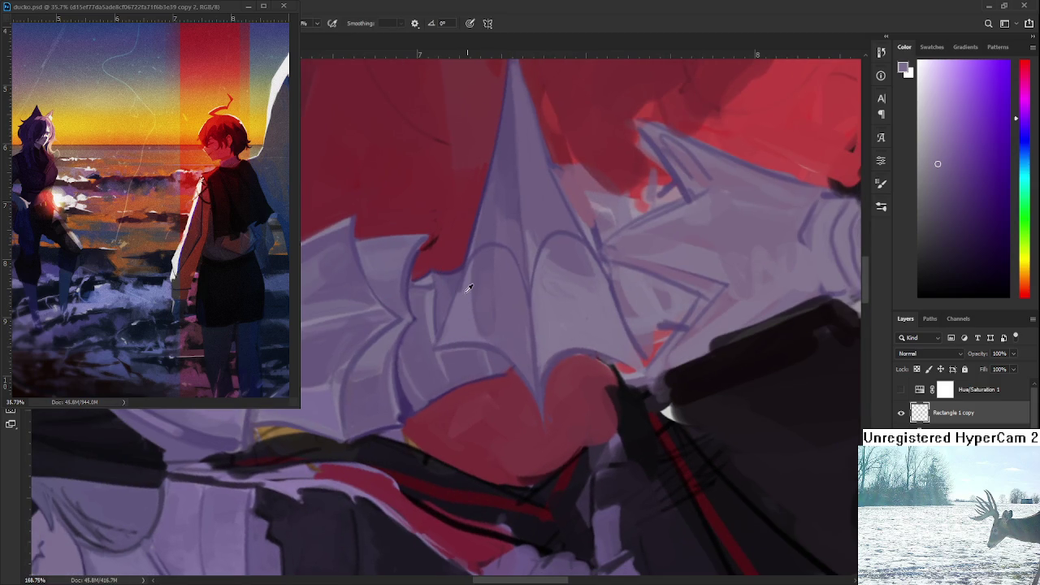
{"action": "left_click", "coordinate": [471, 242], "text": "alt"}
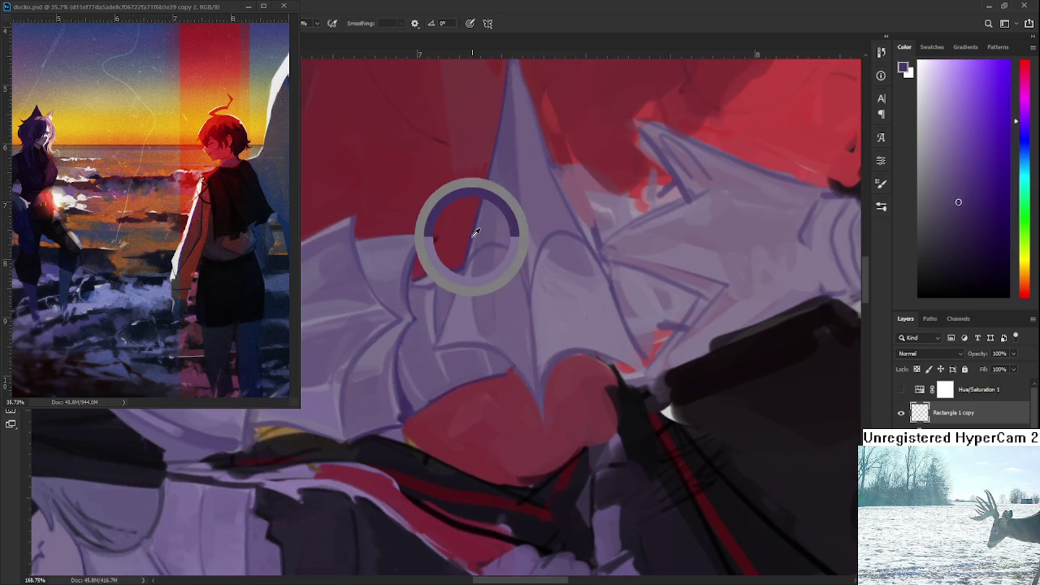
Pan back across the shoulder and arm spikes and zoom out.
{"action": "left_click_drag", "start_coordinate": [467, 272], "coordinate": [449, 345]}
{"action": "mouse_move", "coordinate": [445, 398]}
{"action": "left_mouse_down"}
{"action": "mouse_move", "coordinate": [474, 288]}
{"action": "mouse_move", "coordinate": [541, 366]}
{"action": "mouse_move", "coordinate": [493, 365]}
{"action": "left_mouse_up"}
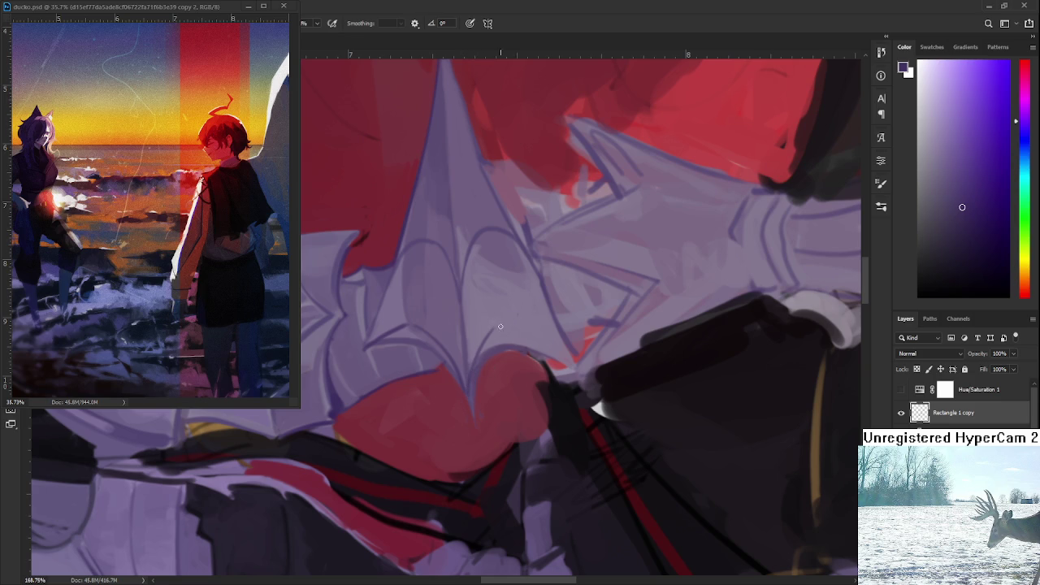
{"action": "mouse_move", "coordinate": [585, 351]}
{"action": "left_mouse_down"}
{"action": "mouse_move", "coordinate": [467, 439]}
{"action": "mouse_move", "coordinate": [506, 425]}
{"action": "left_mouse_up"}
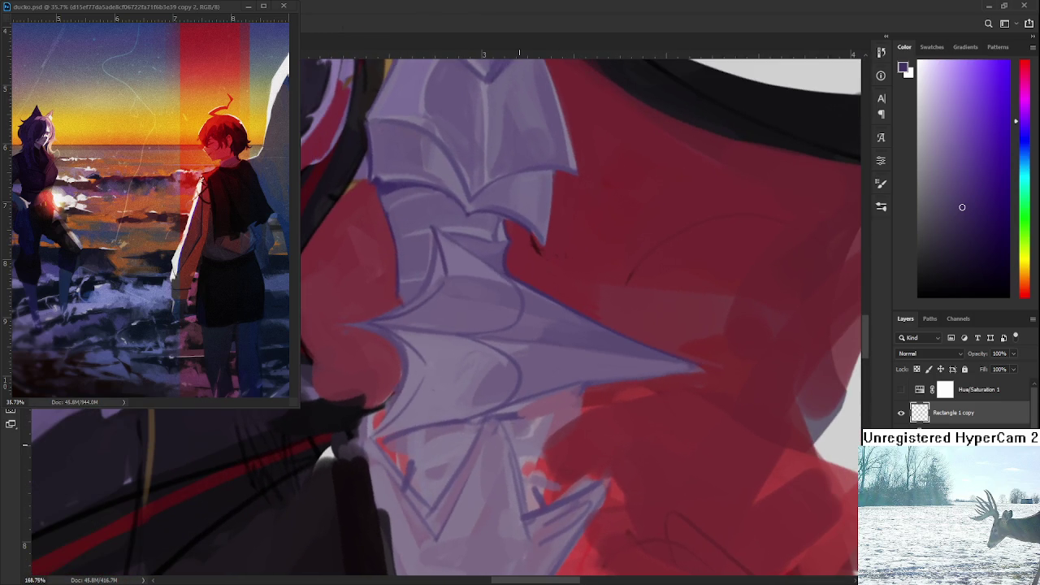
{"action": "scroll", "coordinate": [516, 384], "scroll_direction": "down", "scroll_amount": 2}
{"action": "scroll", "coordinate": [516, 384], "scroll_direction": "down", "scroll_amount": 2}
{"action": "scroll", "coordinate": [516, 384], "scroll_direction": "down", "scroll_amount": 1}
{"action": "scroll", "coordinate": [516, 384], "scroll_direction": "down", "scroll_amount": 1}
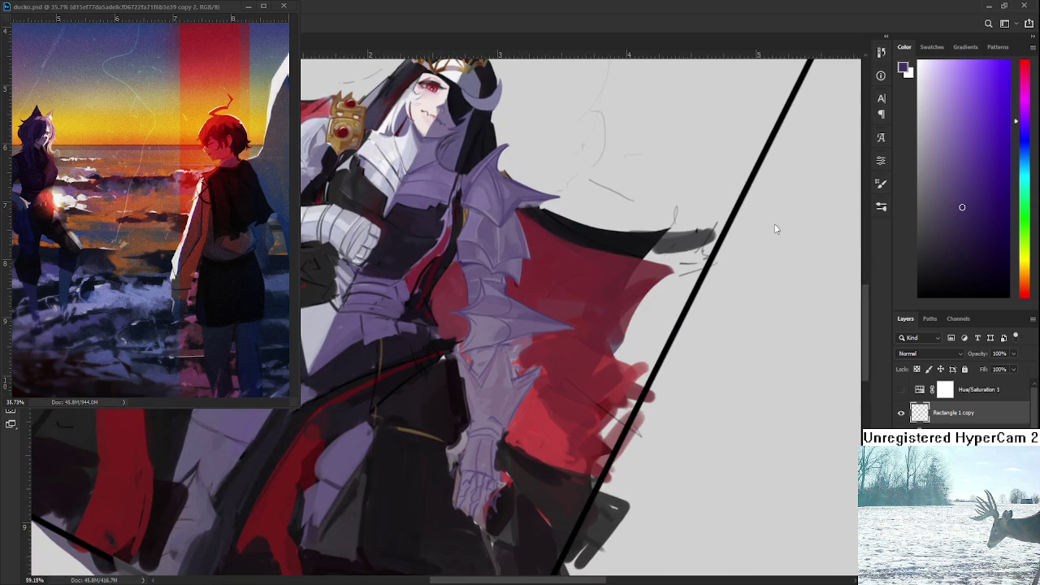
Centre the arm spike, sample a lighter purple and paint lavender strokes down it.
{"action": "scroll", "coordinate": [493, 350], "scroll_direction": "up", "scroll_amount": 2}
{"action": "scroll", "coordinate": [493, 349], "scroll_direction": "up", "scroll_amount": 1}
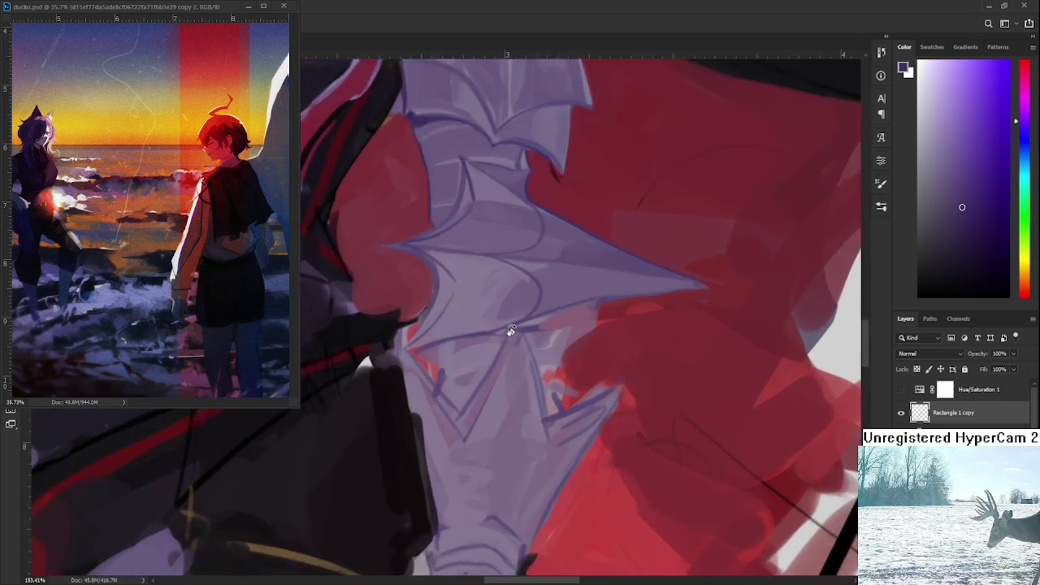
{"action": "scroll", "coordinate": [509, 333], "scroll_direction": "up", "scroll_amount": 2}
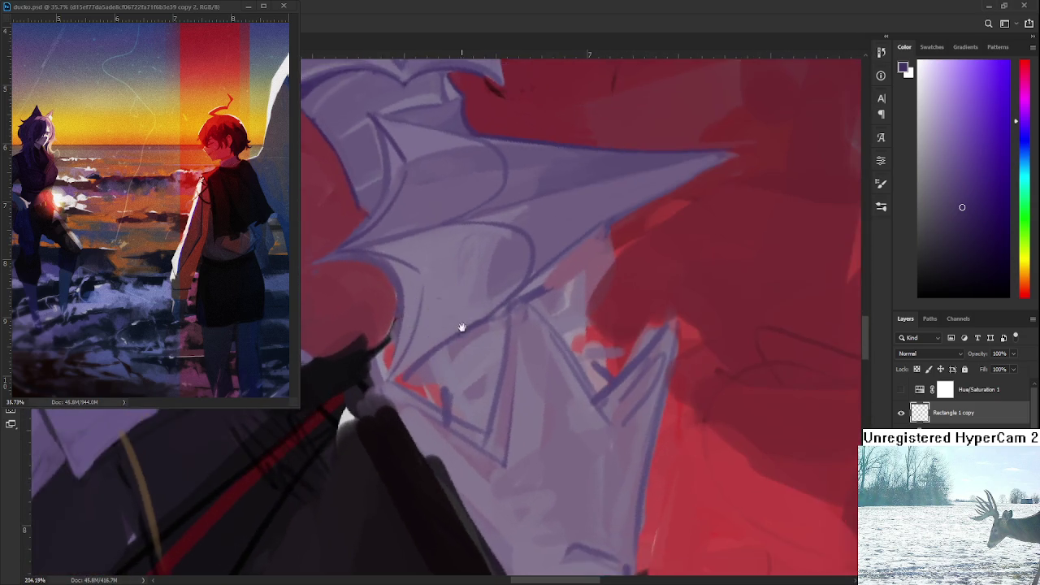
{"action": "left_click_drag", "start_coordinate": [511, 334], "coordinate": [437, 376]}
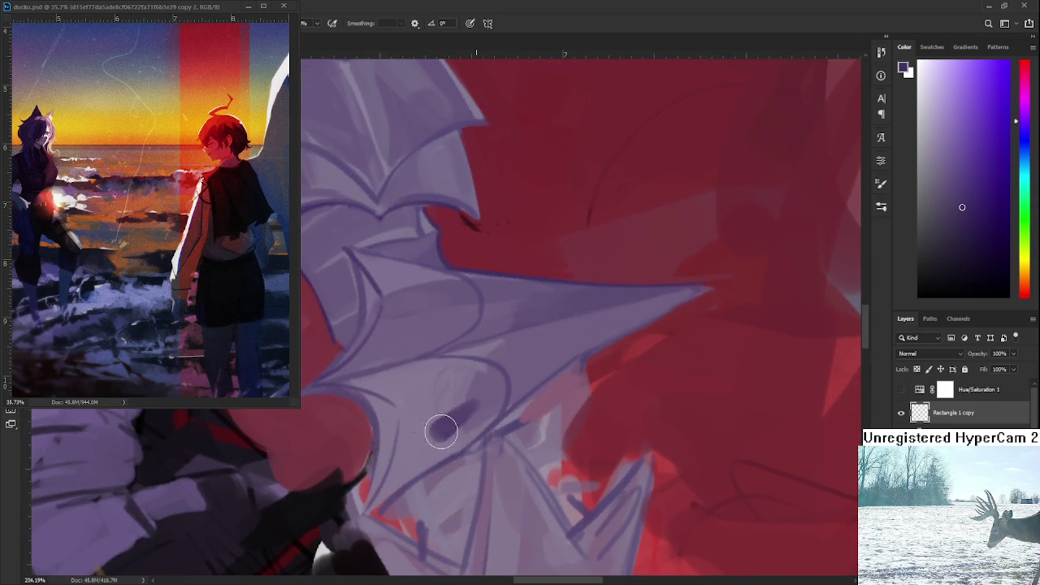
{"action": "left_click", "coordinate": [487, 387], "text": "alt"}
{"action": "mouse_move", "coordinate": [488, 387]}
{"action": "left_mouse_down"}
{"action": "mouse_move", "coordinate": [464, 425]}
{"action": "mouse_move", "coordinate": [481, 399]}
{"action": "mouse_move", "coordinate": [441, 383]}
{"action": "mouse_move", "coordinate": [460, 436]}
{"action": "mouse_move", "coordinate": [422, 448]}
{"action": "mouse_move", "coordinate": [431, 457]}
{"action": "mouse_move", "coordinate": [463, 434]}
{"action": "mouse_move", "coordinate": [441, 447]}
{"action": "mouse_move", "coordinate": [446, 458]}
{"action": "left_mouse_up"}
Dab and stroke faint lavender onto the spike's plates using resampled armour purples.
{"action": "left_click", "coordinate": [485, 382], "text": "alt"}
{"action": "left_click", "coordinate": [476, 412], "text": "alt"}
{"action": "left_click", "coordinate": [453, 434], "text": "alt"}
{"action": "left_click_drag", "start_coordinate": [430, 502], "coordinate": [437, 452]}
Resample several purples along the arm spike's upper edge and tip.
{"action": "left_click", "coordinate": [455, 414], "text": "alt"}
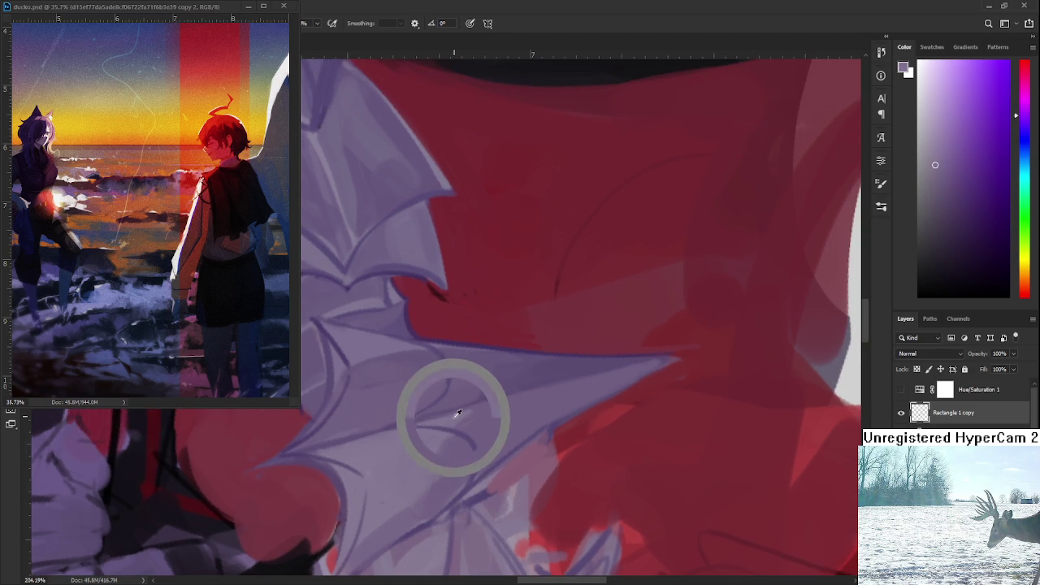
{"action": "left_click", "coordinate": [521, 414], "text": "alt"}
{"action": "left_click", "coordinate": [505, 406], "text": "alt"}
{"action": "left_click", "coordinate": [586, 390], "text": "alt"}
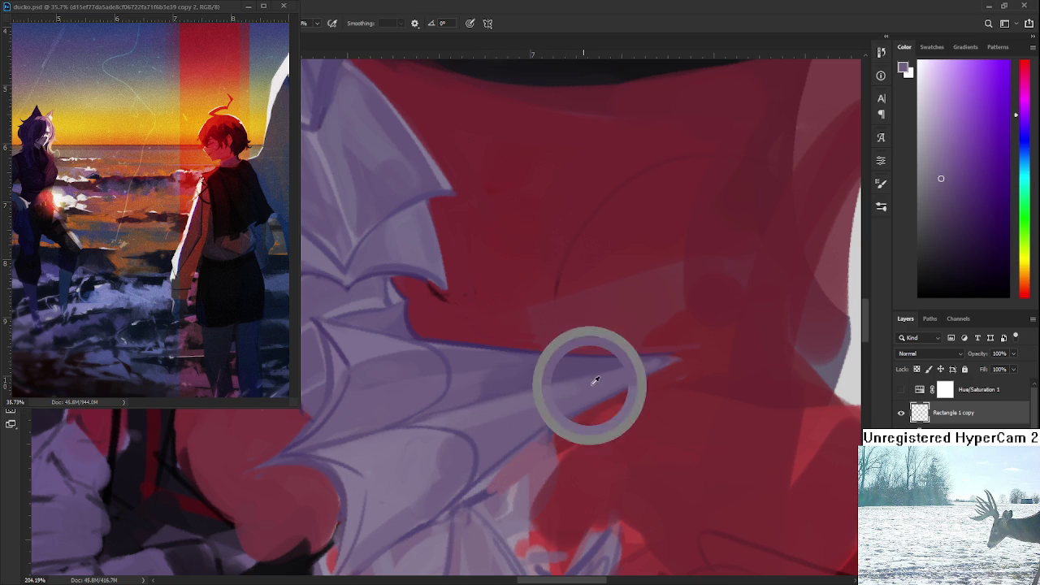
{"action": "left_click_drag", "start_coordinate": [508, 385], "coordinate": [502, 372]}
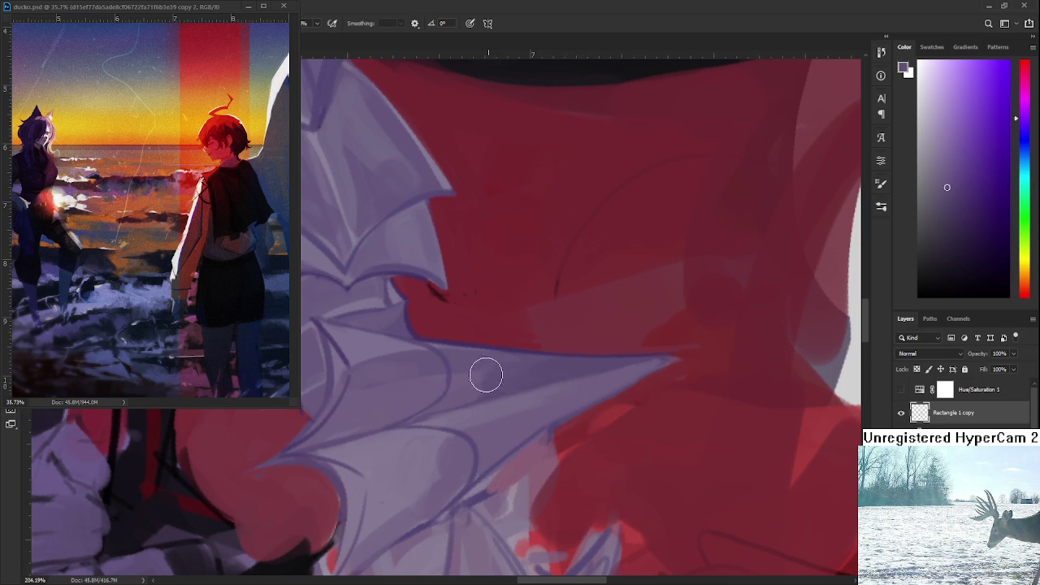
{"action": "left_click", "coordinate": [463, 383], "text": "alt"}
{"action": "mouse_move", "coordinate": [529, 366]}
{"action": "left_mouse_down"}
{"action": "mouse_move", "coordinate": [476, 378]}
{"action": "mouse_move", "coordinate": [485, 367]}
{"action": "left_mouse_up"}
{"action": "left_click", "coordinate": [464, 372], "text": "alt"}
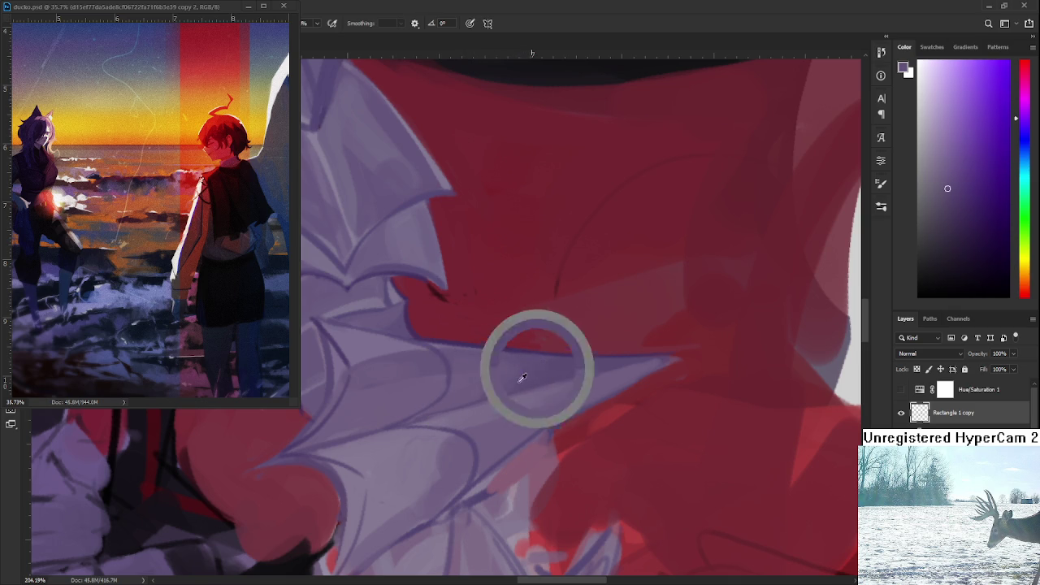
Zoom out to check the whole figure, zoom back in, and sample a lighter lavender.
{"action": "mouse_move", "coordinate": [548, 418]}
{"action": "left_mouse_down"}
{"action": "mouse_move", "coordinate": [551, 450]}
{"action": "mouse_move", "coordinate": [544, 387]}
{"action": "left_mouse_up"}
{"action": "left_click_drag", "start_coordinate": [536, 325], "coordinate": [146, 544]}
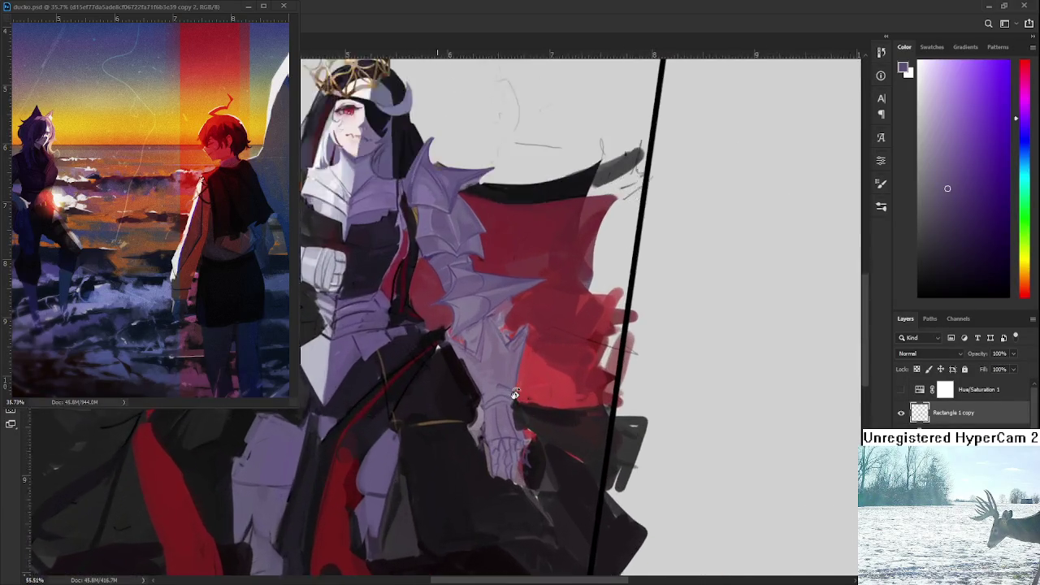
{"action": "mouse_move", "coordinate": [147, 545]}
{"action": "left_mouse_down"}
{"action": "mouse_move", "coordinate": [514, 394]}
{"action": "mouse_move", "coordinate": [481, 327]}
{"action": "mouse_move", "coordinate": [467, 342]}
{"action": "mouse_move", "coordinate": [534, 391]}
{"action": "left_mouse_up"}
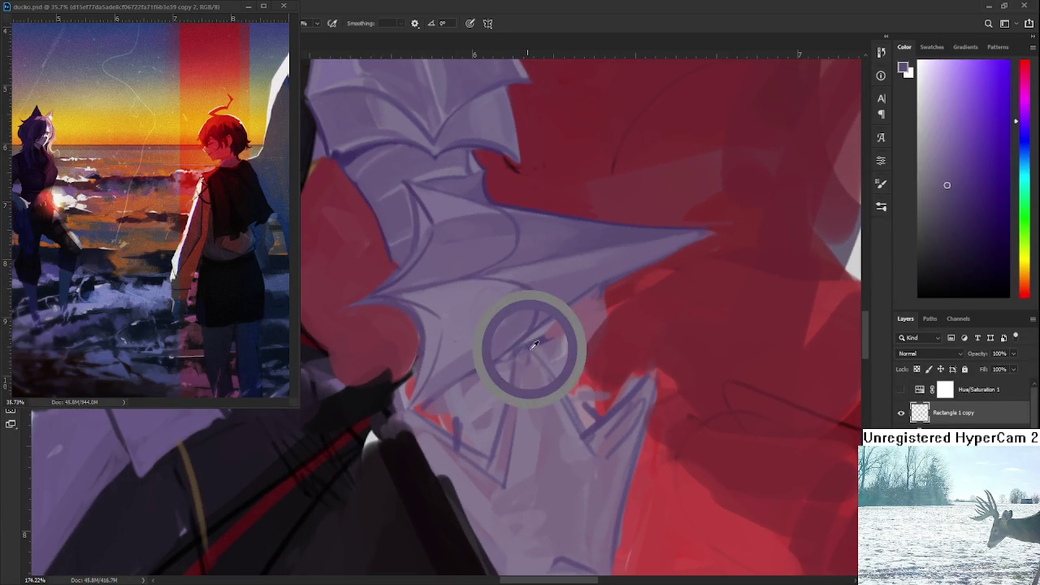
{"action": "mouse_move", "coordinate": [411, 395]}
{"action": "left_mouse_down"}
{"action": "mouse_move", "coordinate": [390, 390]}
{"action": "mouse_move", "coordinate": [439, 404]}
{"action": "mouse_move", "coordinate": [480, 380]}
{"action": "left_mouse_up"}
{"action": "left_click", "coordinate": [458, 395], "text": "alt"}
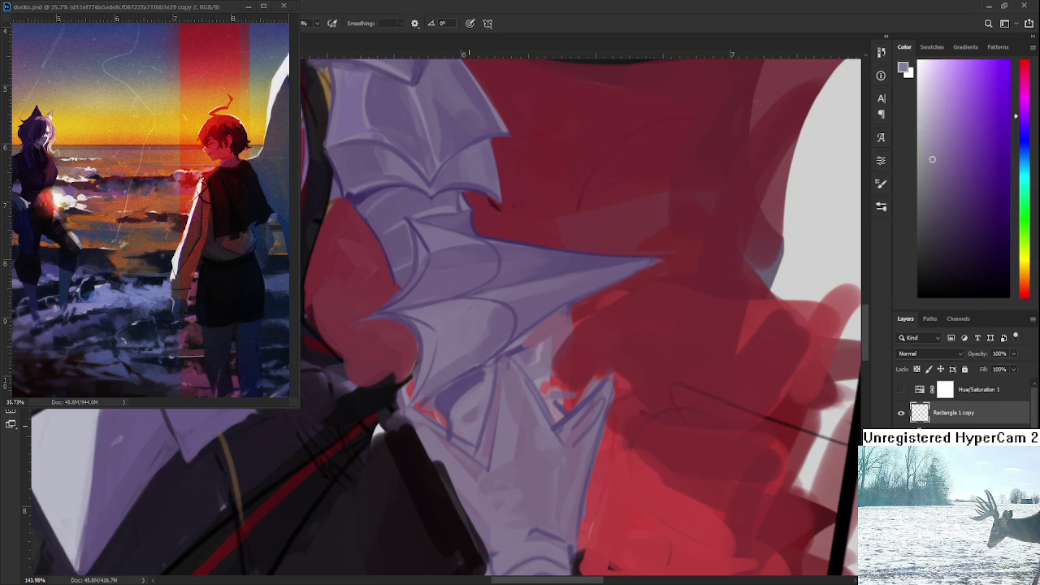
{"action": "scroll", "coordinate": [286, 476], "scroll_direction": "down", "scroll_amount": 3}
{"action": "scroll", "coordinate": [286, 475], "scroll_direction": "down", "scroll_amount": 2}
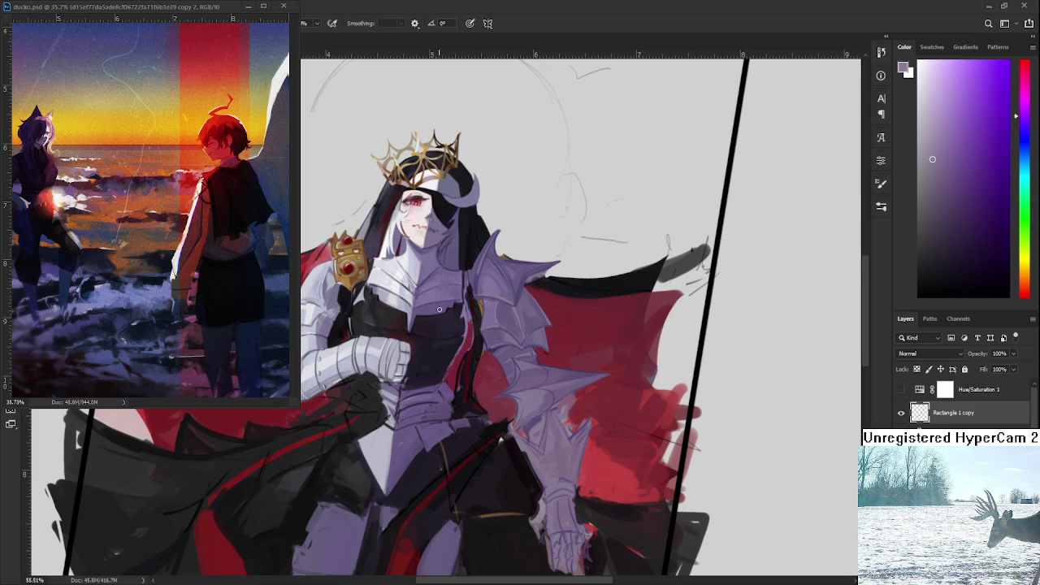
Zoom in on the elbow spike and sample the cape's red, then an armour purple.
{"action": "left_click_drag", "start_coordinate": [411, 297], "coordinate": [423, 309]}
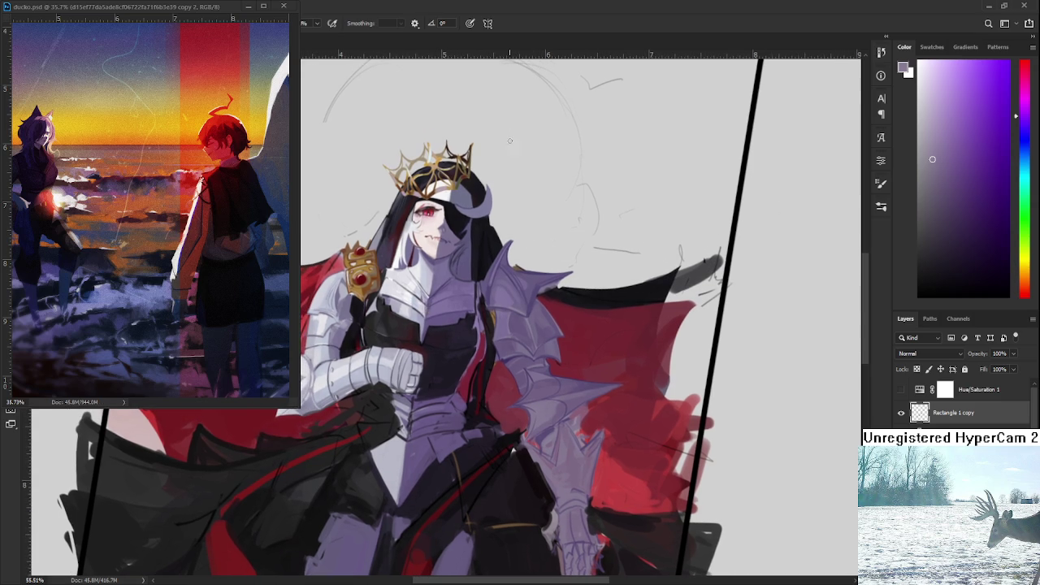
{"action": "scroll", "coordinate": [509, 135], "scroll_direction": "up", "scroll_amount": 3}
{"action": "scroll", "coordinate": [622, 399], "scroll_direction": "up", "scroll_amount": 3}
{"action": "scroll", "coordinate": [567, 341], "scroll_direction": "up", "scroll_amount": 4}
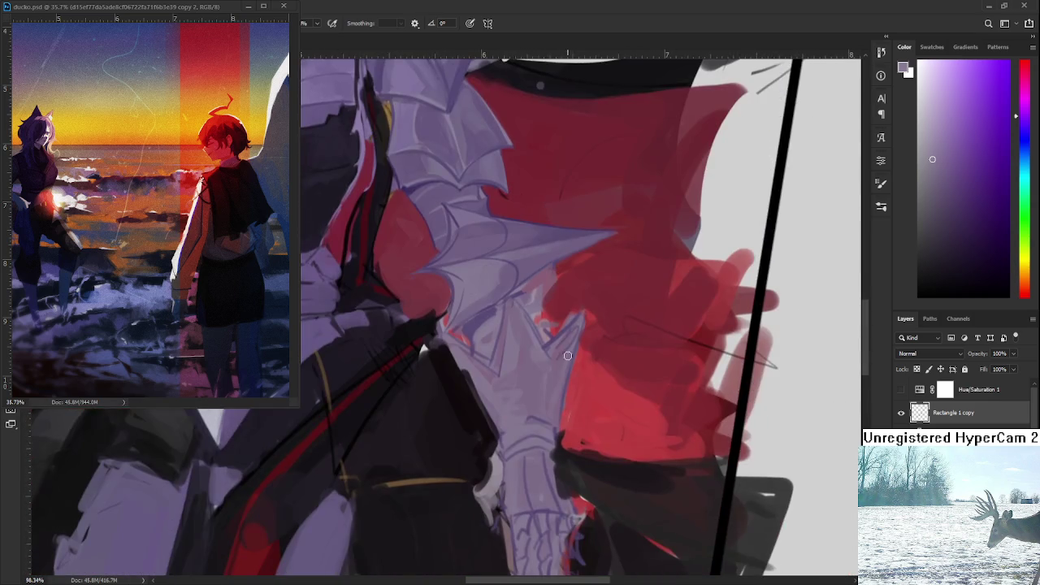
{"action": "scroll", "coordinate": [568, 342], "scroll_direction": "up", "scroll_amount": 1}
{"action": "scroll", "coordinate": [511, 347], "scroll_direction": "up", "scroll_amount": 1}
{"action": "scroll", "coordinate": [503, 346], "scroll_direction": "up", "scroll_amount": 1}
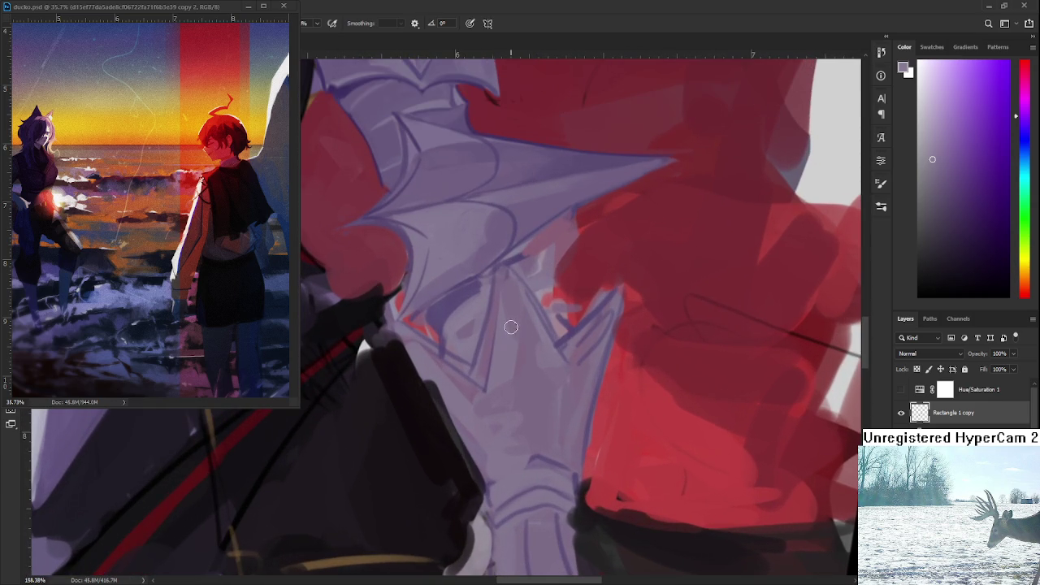
{"action": "left_click", "coordinate": [429, 299], "text": "alt"}
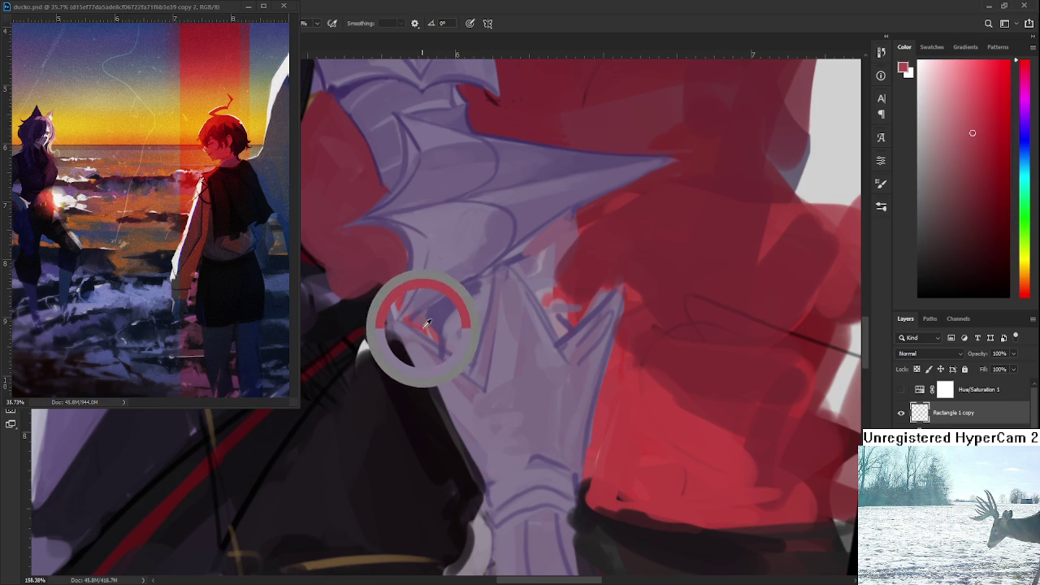
{"action": "left_click", "coordinate": [440, 314], "text": "alt"}
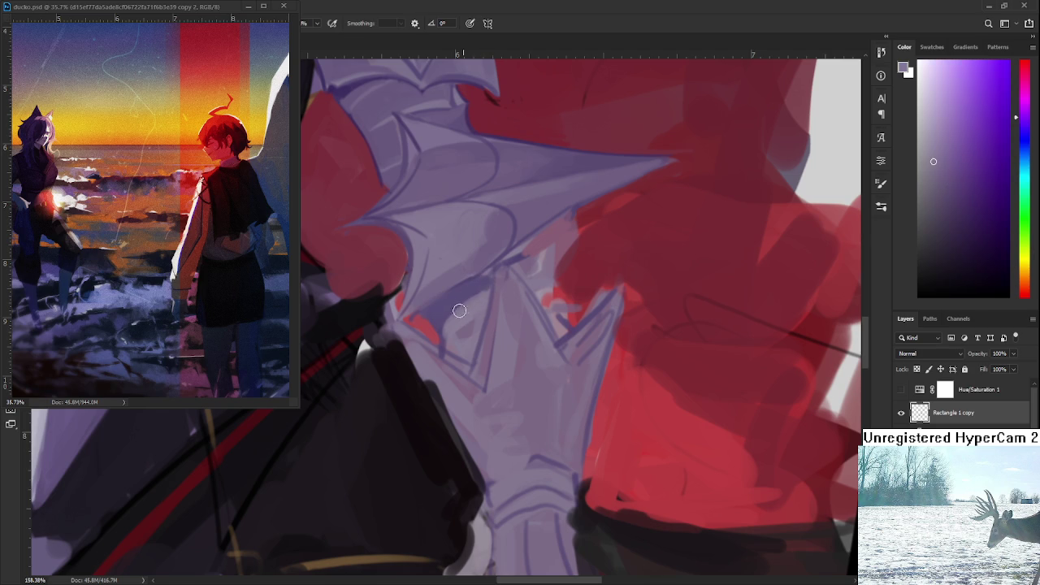
Dab soft paint along the armour spike edge and resample nearby lavender tones.
{"action": "mouse_move", "coordinate": [491, 289]}
{"action": "left_mouse_down"}
{"action": "mouse_move", "coordinate": [475, 288]}
{"action": "mouse_move", "coordinate": [474, 304]}
{"action": "left_mouse_up"}
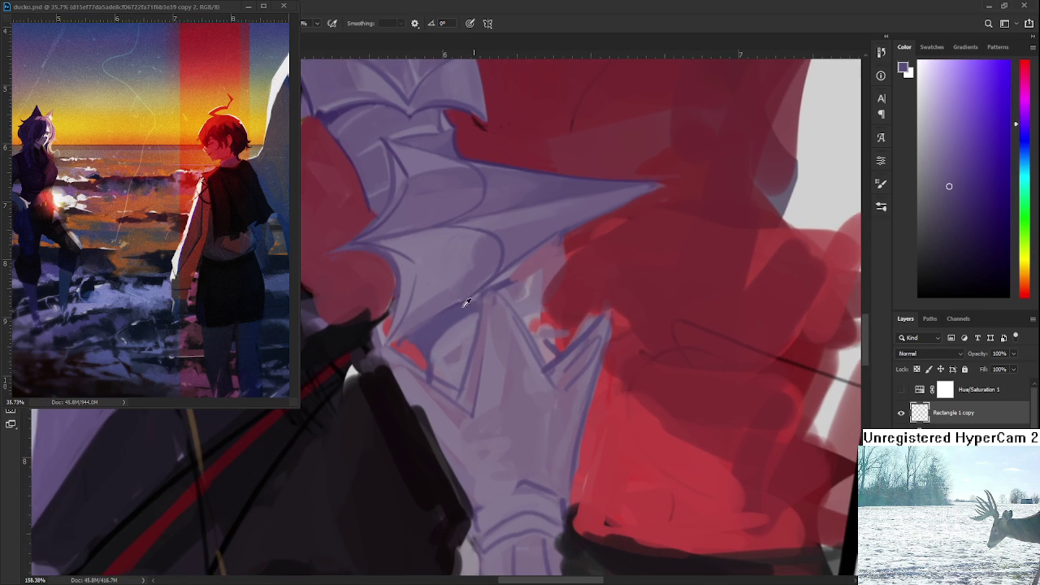
{"action": "left_click", "coordinate": [452, 300], "text": "alt"}
{"action": "left_click", "coordinate": [456, 306], "text": "alt"}
{"action": "left_click", "coordinate": [474, 301], "text": "alt"}
{"action": "scroll", "coordinate": [471, 295], "scroll_direction": "down", "scroll_amount": 1}
{"action": "scroll", "coordinate": [498, 343], "scroll_direction": "down", "scroll_amount": 3}
{"action": "scroll", "coordinate": [496, 342], "scroll_direction": "up", "scroll_amount": 2}
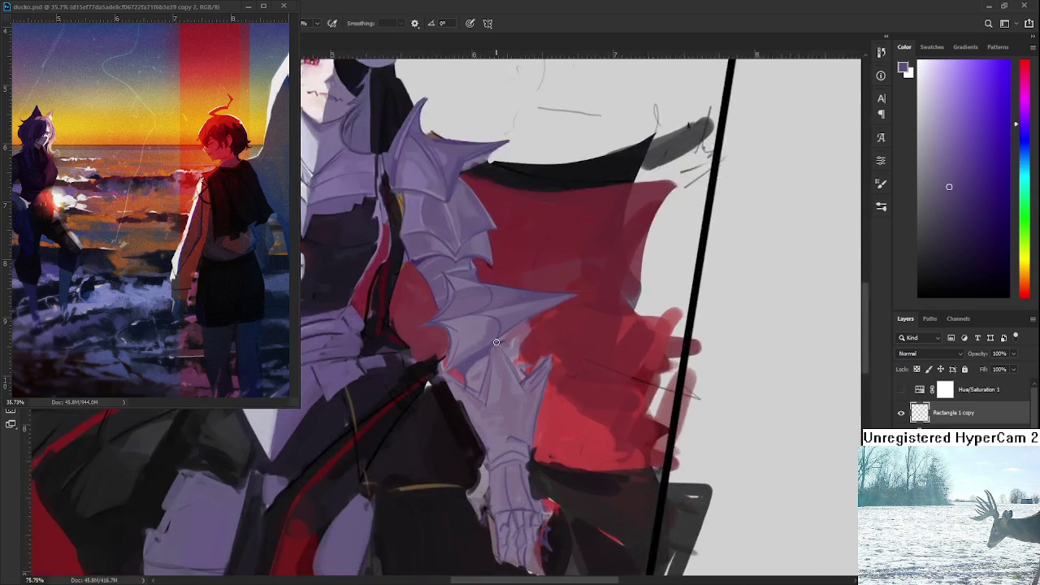
Sample magenta and pinkish-violet tones from the armour.
{"action": "scroll", "coordinate": [498, 342], "scroll_direction": "up", "scroll_amount": 2}
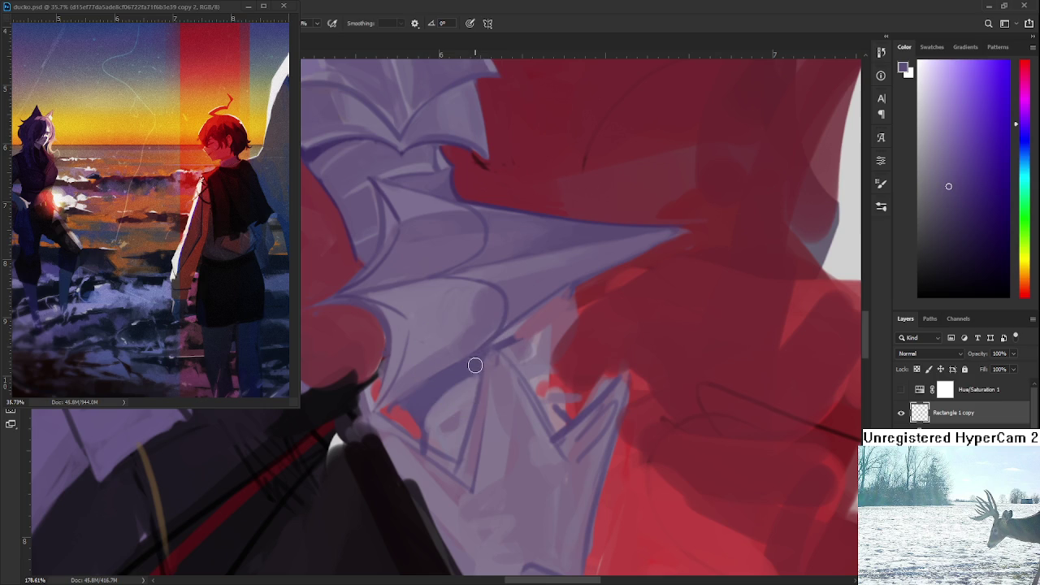
{"action": "left_click", "coordinate": [485, 365], "text": "alt"}
{"action": "left_click", "coordinate": [494, 338], "text": "alt"}
{"action": "left_click", "coordinate": [499, 344], "text": "alt"}
{"action": "left_click", "coordinate": [499, 344], "text": "alt"}
{"action": "left_click", "coordinate": [480, 418], "text": "alt"}
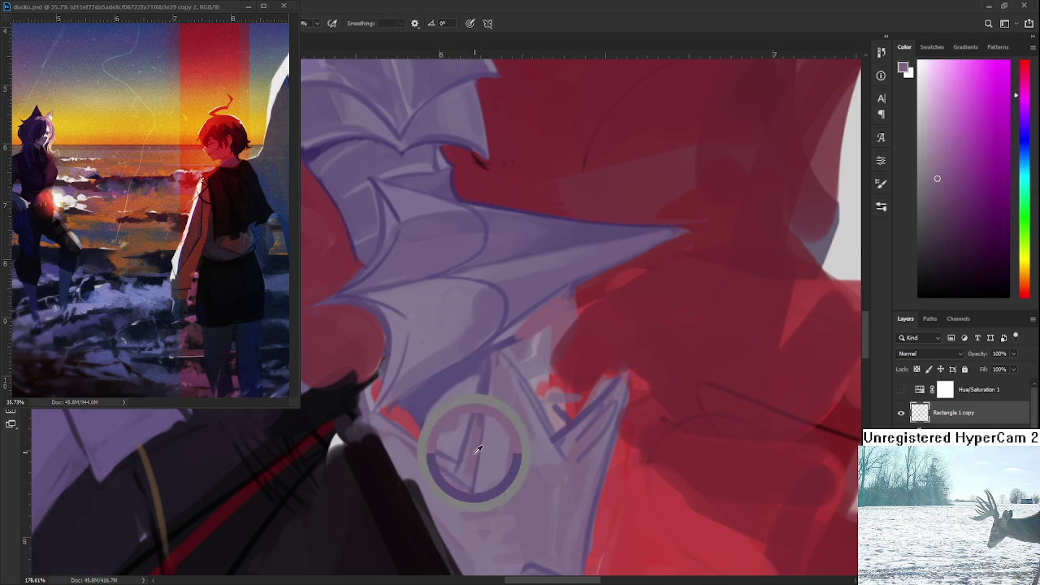
{"action": "left_click", "coordinate": [486, 389], "text": "alt"}
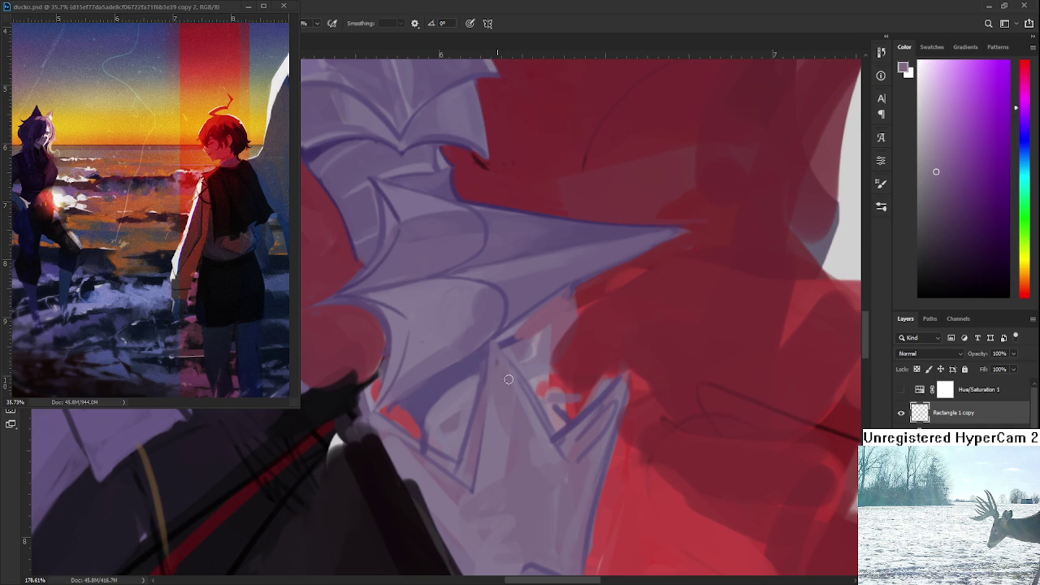
Shift the view along the arm and sample more violet armour tones.
{"action": "left_click_drag", "start_coordinate": [519, 396], "coordinate": [509, 363]}
{"action": "left_click", "coordinate": [477, 395], "text": "alt"}
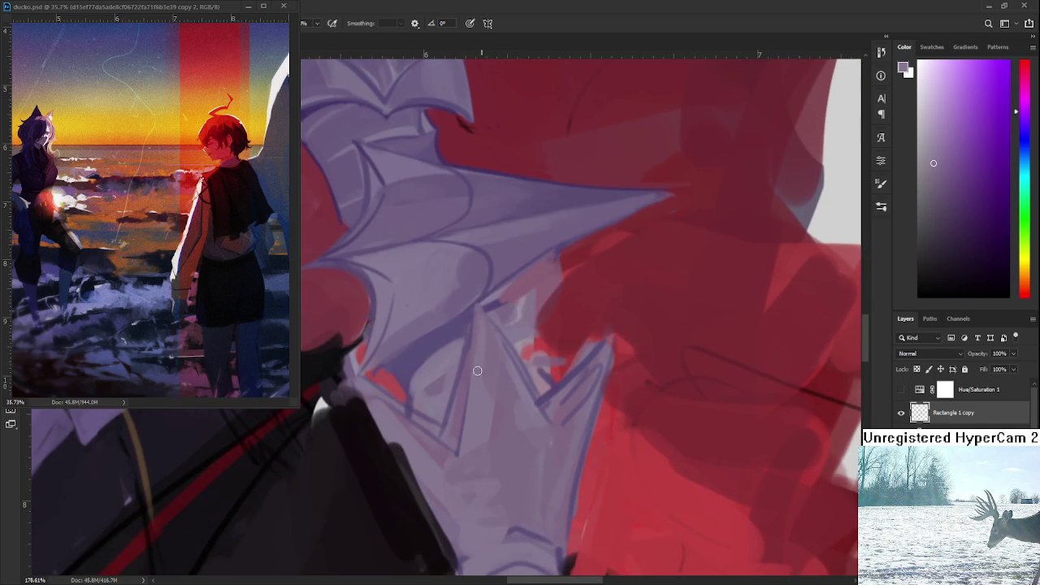
{"action": "left_click", "coordinate": [491, 418], "text": "alt"}
{"action": "left_click", "coordinate": [501, 342], "text": "alt"}
Rotate the view onto the forearm armour and add a light lavender stroke.
{"action": "key", "text": "r"}
{"action": "mouse_move", "coordinate": [521, 406]}
{"action": "left_mouse_down"}
{"action": "mouse_move", "coordinate": [566, 354]}
{"action": "mouse_move", "coordinate": [488, 382]}
{"action": "left_mouse_up"}
{"action": "left_click", "coordinate": [386, 364], "text": "alt"}
{"action": "mouse_move", "coordinate": [390, 336]}
{"action": "left_mouse_down"}
{"action": "mouse_move", "coordinate": [439, 359]}
{"action": "mouse_move", "coordinate": [417, 413]}
{"action": "left_mouse_up"}
{"action": "left_click", "coordinate": [462, 340], "text": "alt"}
{"action": "left_click", "coordinate": [422, 353], "text": "alt"}
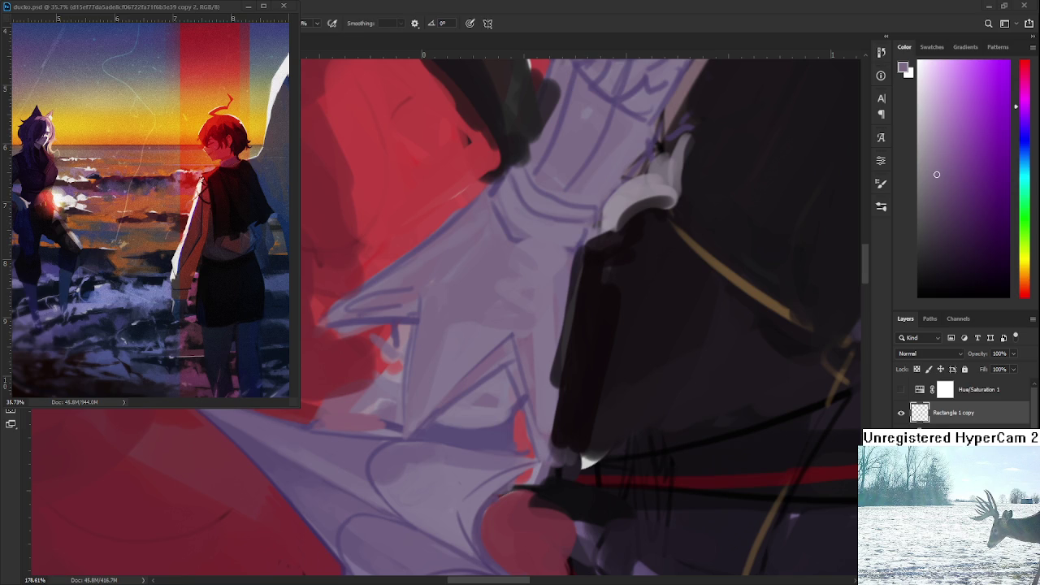
Straighten the view close on the elbow spikes and sample violet tones from them.
{"action": "left_click_drag", "start_coordinate": [529, 425], "coordinate": [451, 455]}
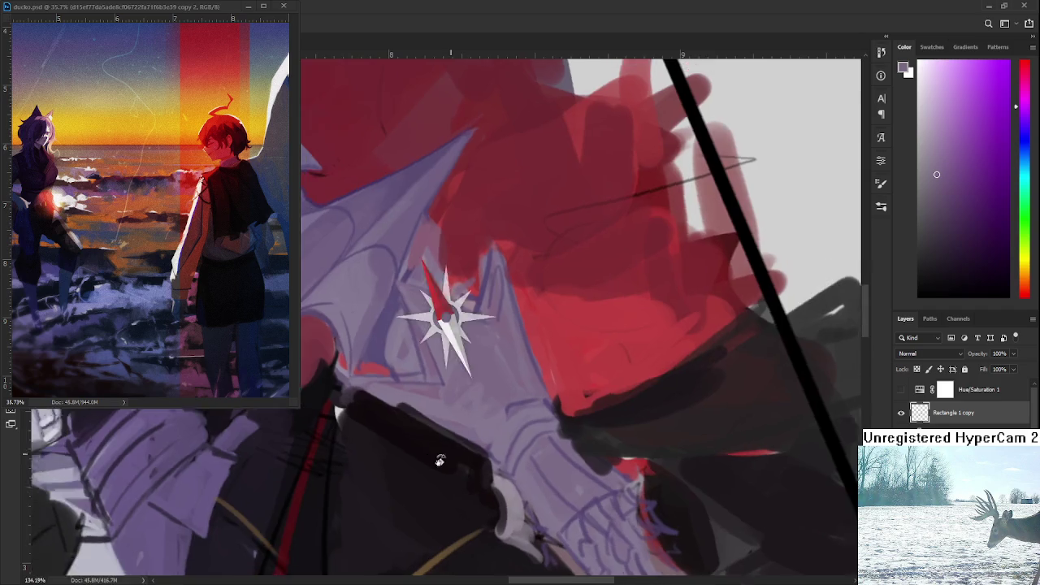
{"action": "mouse_move", "coordinate": [451, 455]}
{"action": "left_mouse_down"}
{"action": "mouse_move", "coordinate": [438, 416]}
{"action": "mouse_move", "coordinate": [455, 381]}
{"action": "left_mouse_up"}
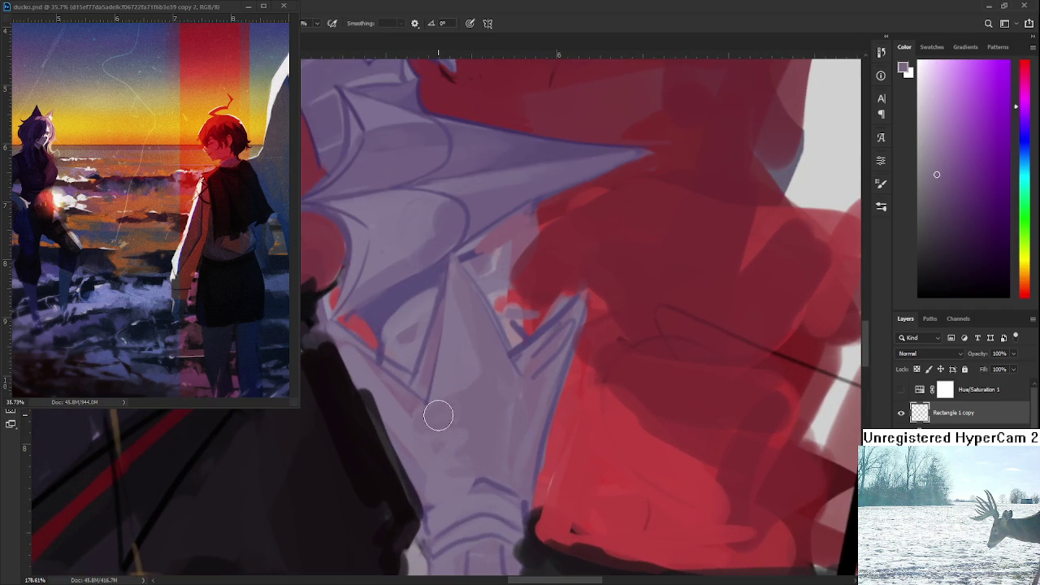
{"action": "left_click", "coordinate": [429, 406], "text": "alt"}
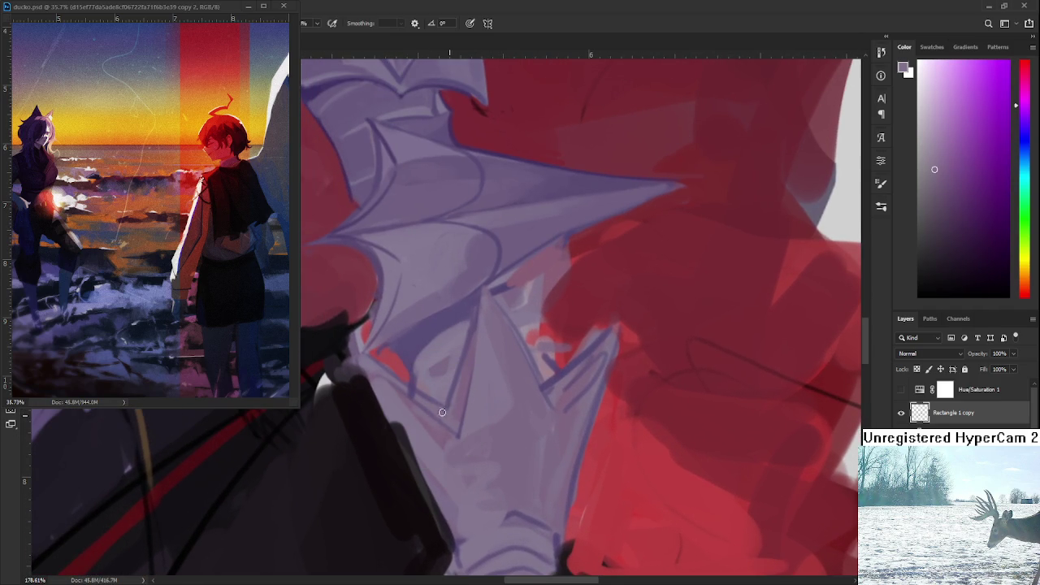
{"action": "left_click", "coordinate": [461, 385], "text": "alt"}
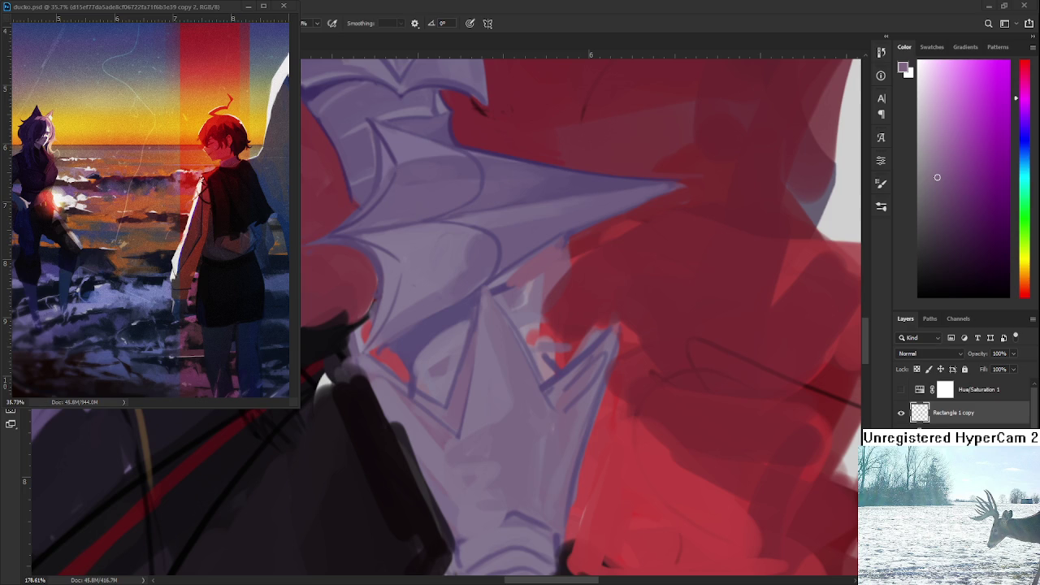
{"action": "left_click", "coordinate": [476, 341], "text": "alt"}
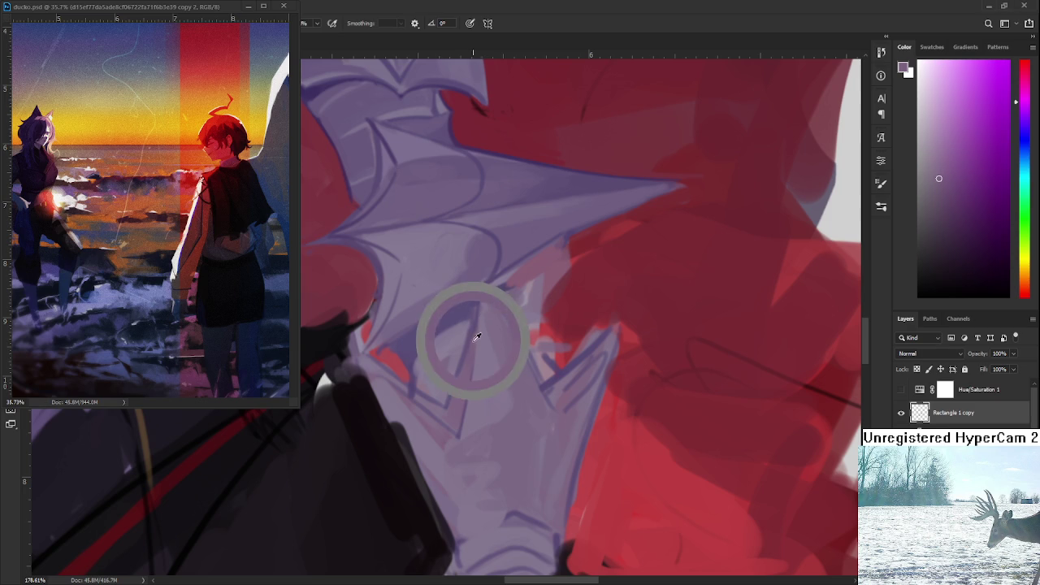
{"action": "left_click", "coordinate": [474, 338], "text": "alt"}
{"action": "left_click_drag", "start_coordinate": [475, 339], "coordinate": [469, 339]}
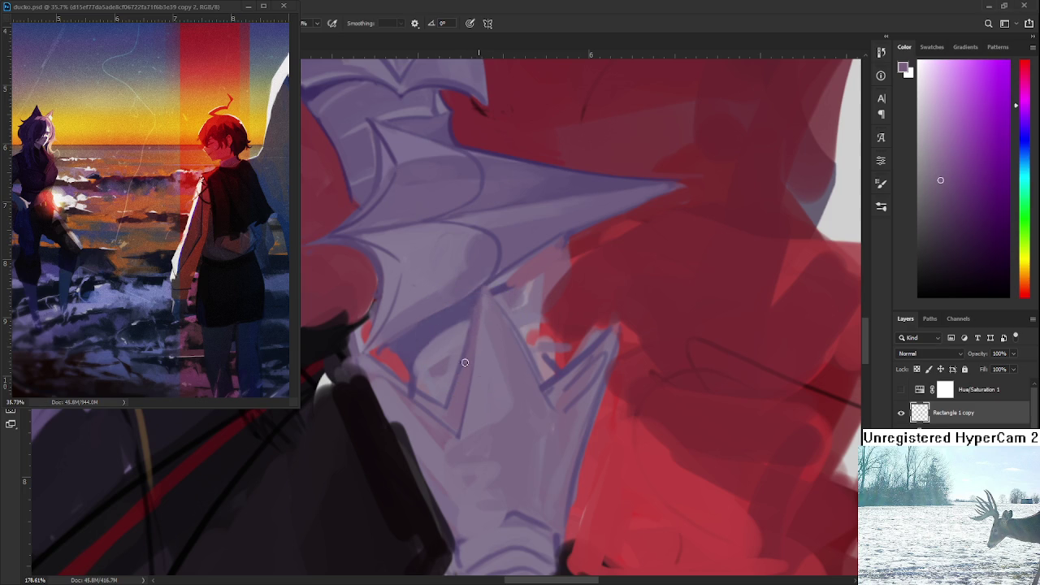
Lighten the lower spike's dark triangle edge line with a lighter purple stroke.
{"action": "left_click", "coordinate": [464, 307], "text": "alt"}
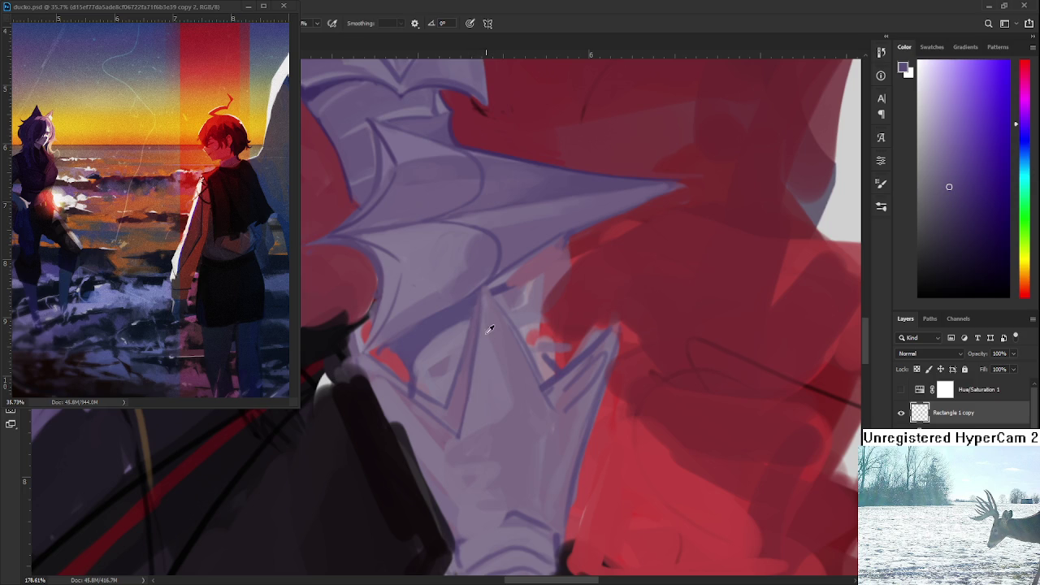
{"action": "left_click", "coordinate": [486, 322], "text": "alt"}
{"action": "left_click_drag", "start_coordinate": [484, 300], "coordinate": [463, 434]}
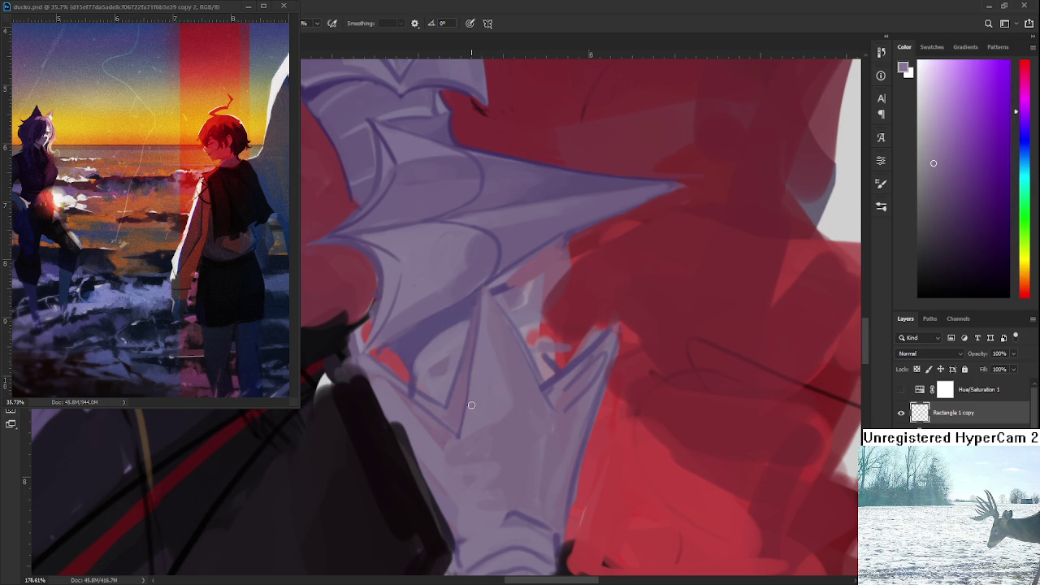
{"action": "left_click", "coordinate": [493, 349], "text": "alt"}
{"action": "left_click", "coordinate": [499, 410], "text": "alt"}
{"action": "left_click_drag", "start_coordinate": [514, 372], "coordinate": [503, 325]}
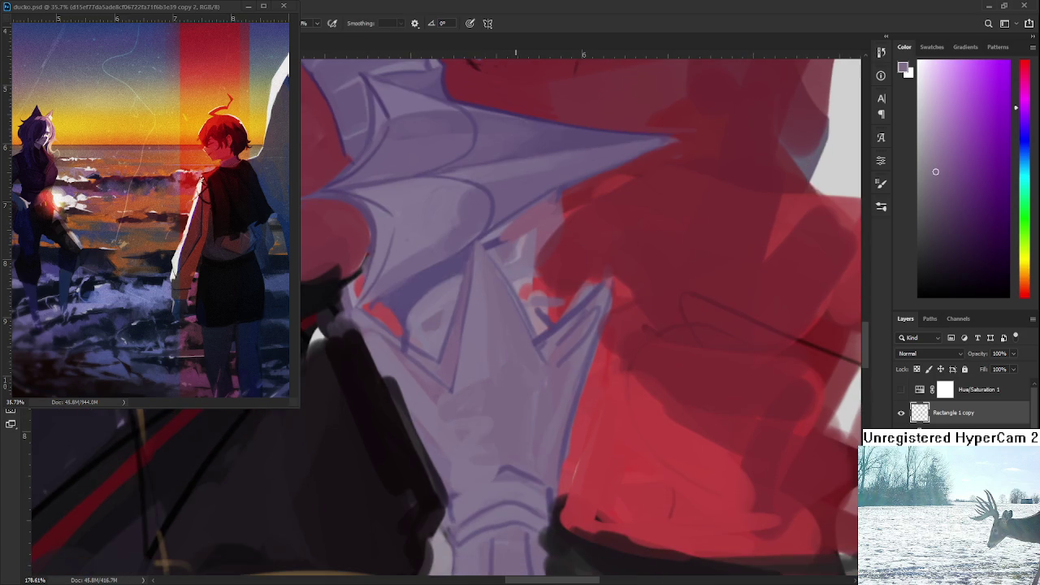
{"action": "scroll", "coordinate": [518, 356], "scroll_direction": "down", "scroll_amount": 1}
Zoom out and back in, then sample several purples from the armour spike.
{"action": "scroll", "coordinate": [517, 356], "scroll_direction": "down", "scroll_amount": 3}
{"action": "scroll", "coordinate": [518, 356], "scroll_direction": "down", "scroll_amount": 2}
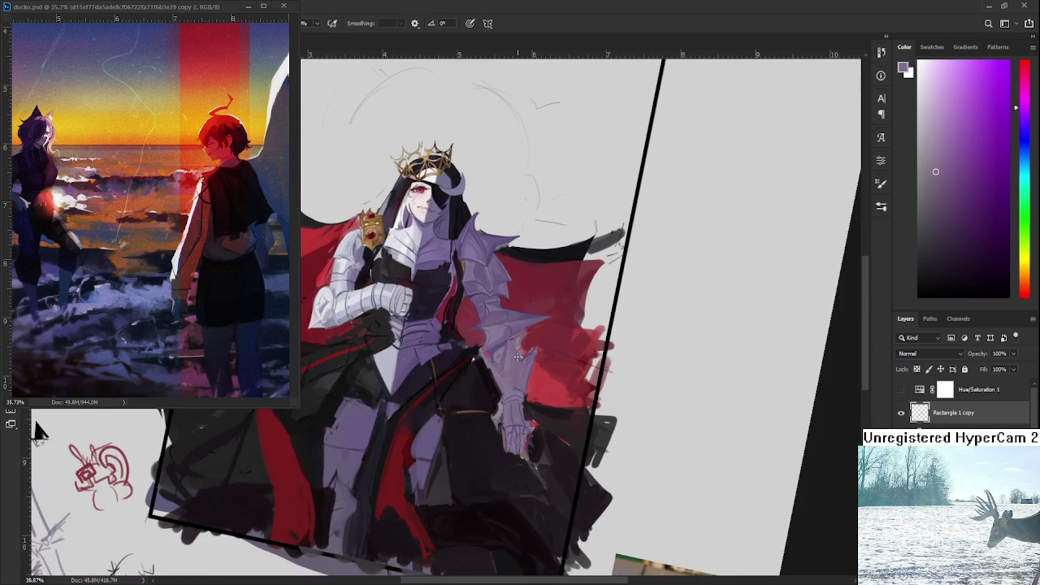
{"action": "scroll", "coordinate": [518, 356], "scroll_direction": "up", "scroll_amount": 2}
{"action": "scroll", "coordinate": [512, 354], "scroll_direction": "up", "scroll_amount": 2}
{"action": "scroll", "coordinate": [504, 349], "scroll_direction": "up", "scroll_amount": 1}
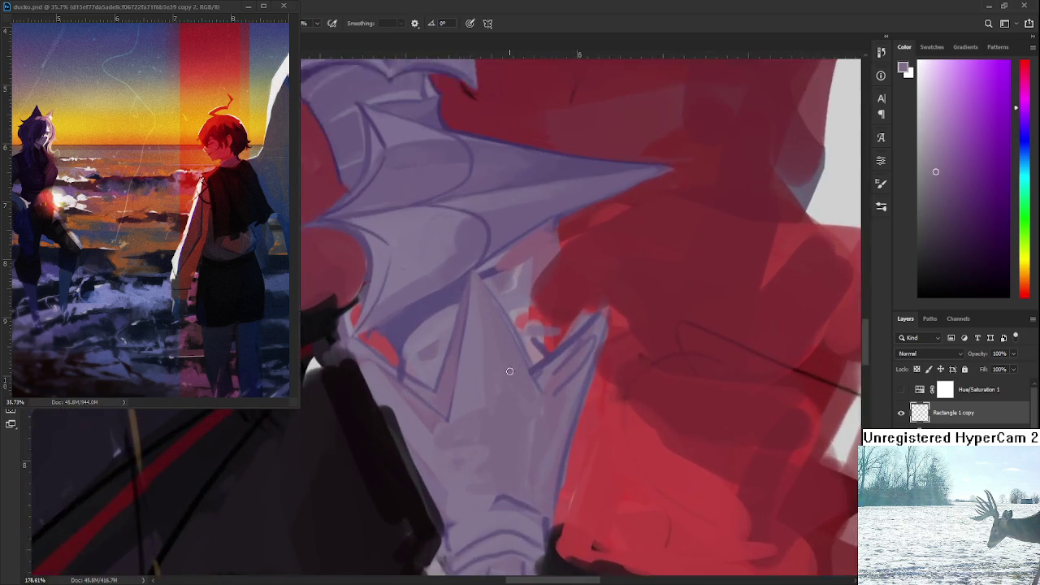
{"action": "scroll", "coordinate": [499, 347], "scroll_direction": "up", "scroll_amount": 2}
{"action": "scroll", "coordinate": [499, 347], "scroll_direction": "down", "scroll_amount": 2}
{"action": "scroll", "coordinate": [497, 340], "scroll_direction": "down", "scroll_amount": 1}
{"action": "scroll", "coordinate": [496, 332], "scroll_direction": "down", "scroll_amount": 1}
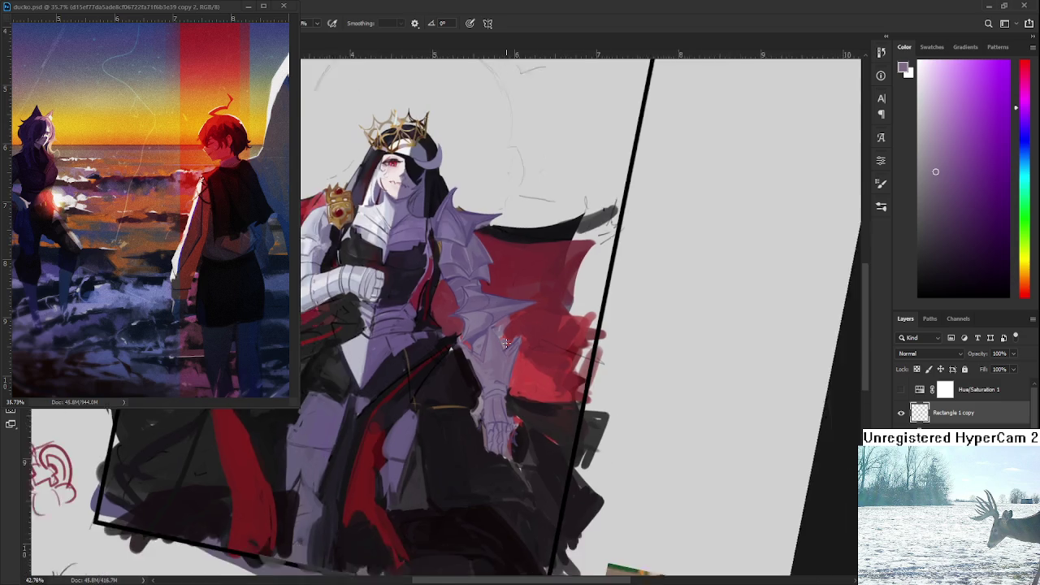
{"action": "scroll", "coordinate": [495, 325], "scroll_direction": "up", "scroll_amount": 1}
{"action": "scroll", "coordinate": [495, 325], "scroll_direction": "up", "scroll_amount": 2}
{"action": "scroll", "coordinate": [491, 341], "scroll_direction": "up", "scroll_amount": 1}
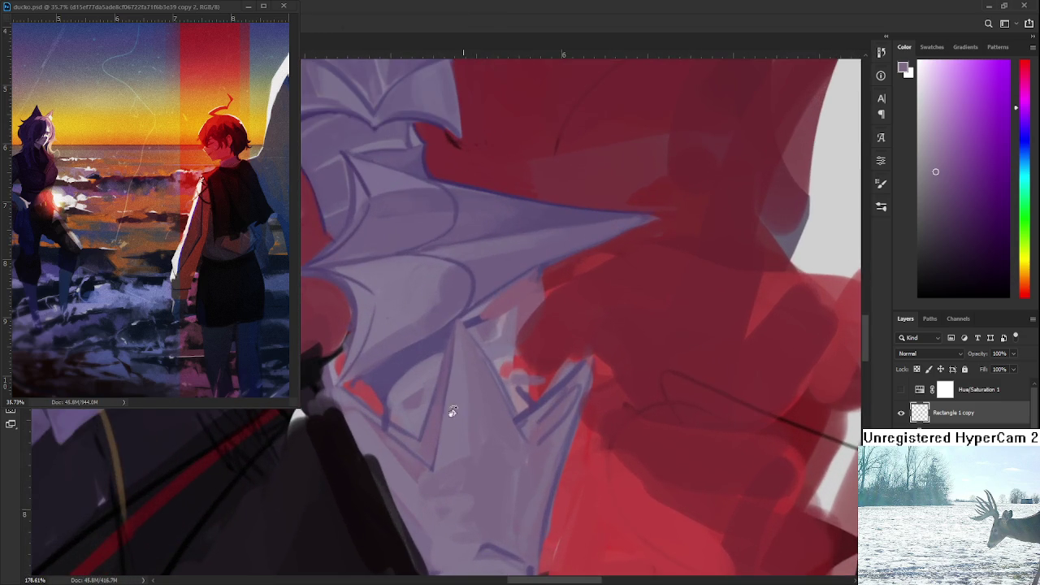
{"action": "left_click", "coordinate": [473, 338], "text": "alt"}
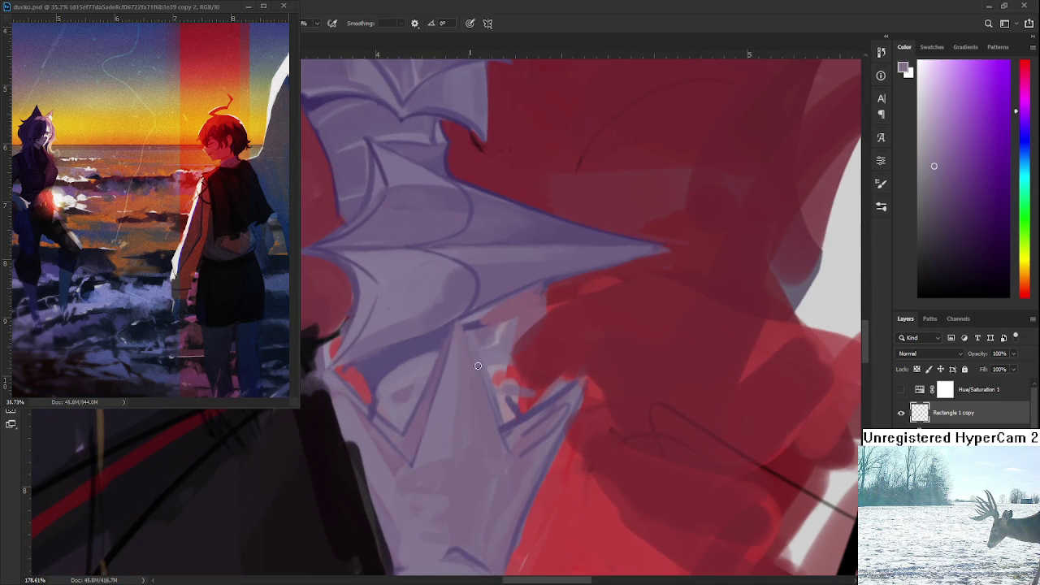
{"action": "left_click", "coordinate": [429, 343], "text": "alt"}
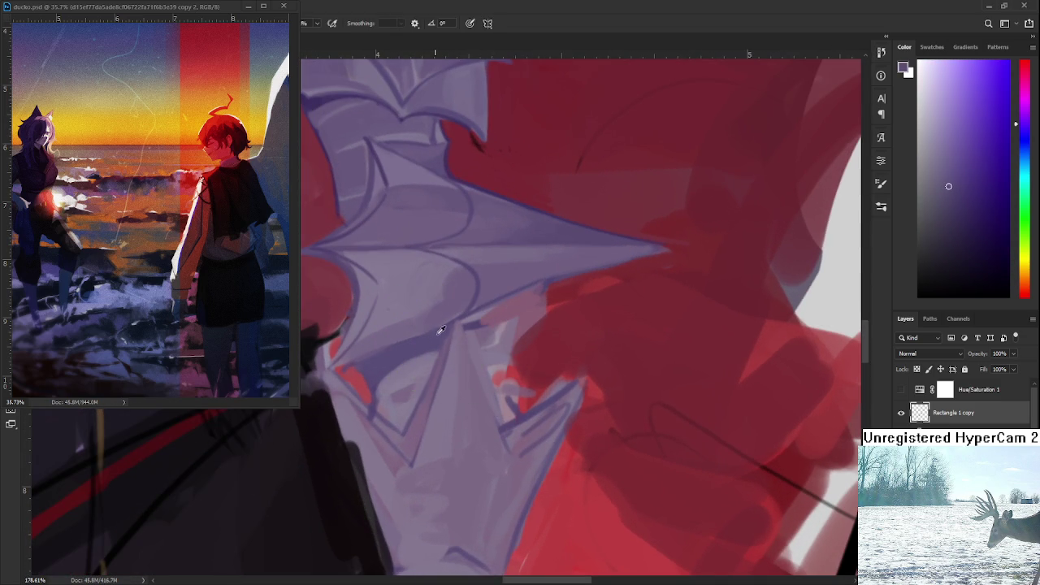
{"action": "left_click", "coordinate": [409, 372], "text": "alt"}
{"action": "left_click", "coordinate": [392, 382], "text": "alt"}
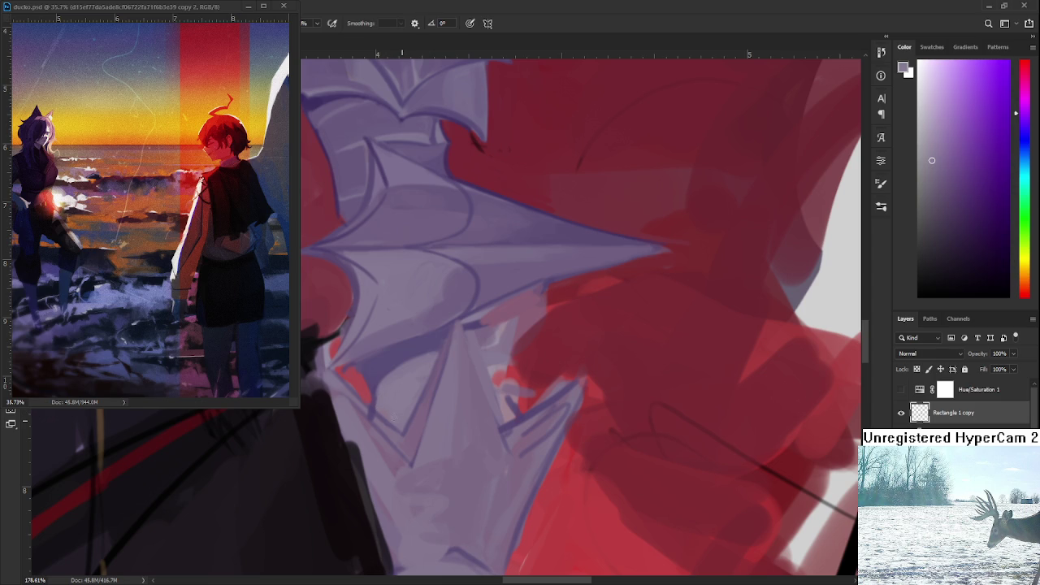
Paint a darker purple line along the spike's inner edge, then sample magenta armour tones.
{"action": "left_click", "coordinate": [427, 341], "text": "alt"}
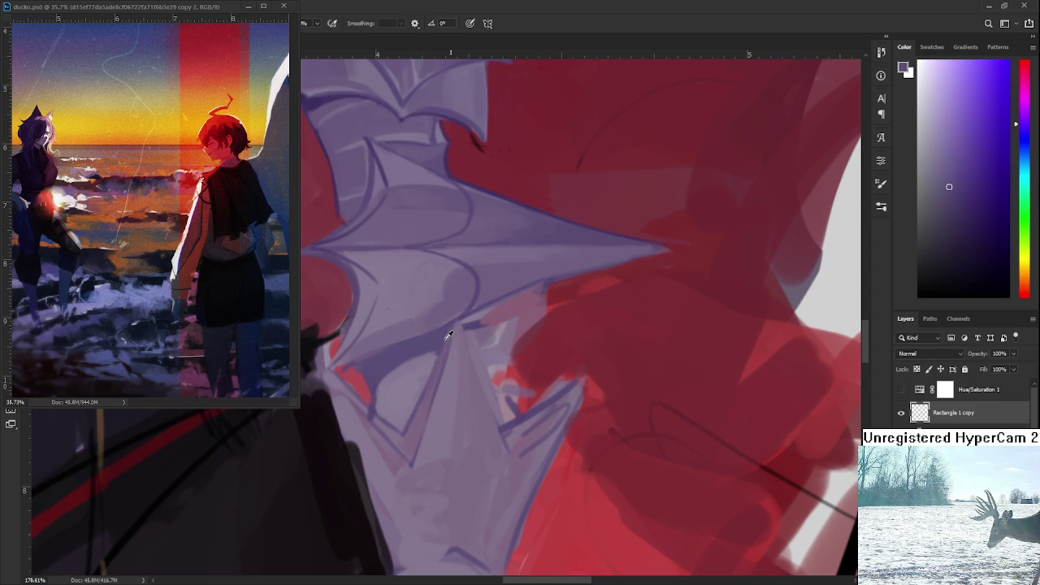
{"action": "left_click_drag", "start_coordinate": [464, 325], "coordinate": [498, 425]}
{"action": "left_click", "coordinate": [473, 380], "text": "alt"}
{"action": "left_click", "coordinate": [512, 439], "text": "alt"}
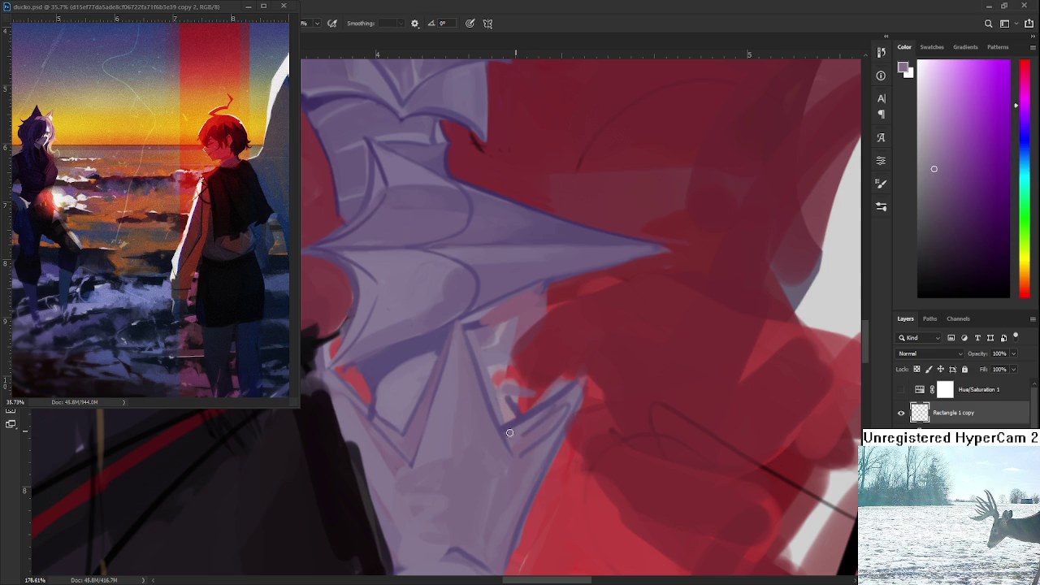
{"action": "left_click", "coordinate": [517, 438], "text": "alt"}
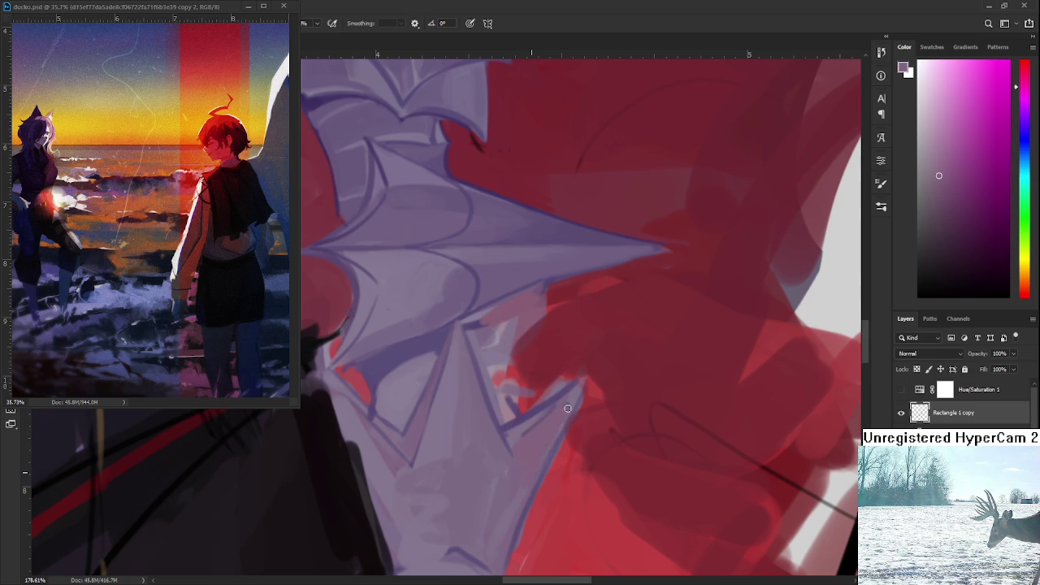
{"action": "left_click", "coordinate": [536, 418], "text": "alt"}
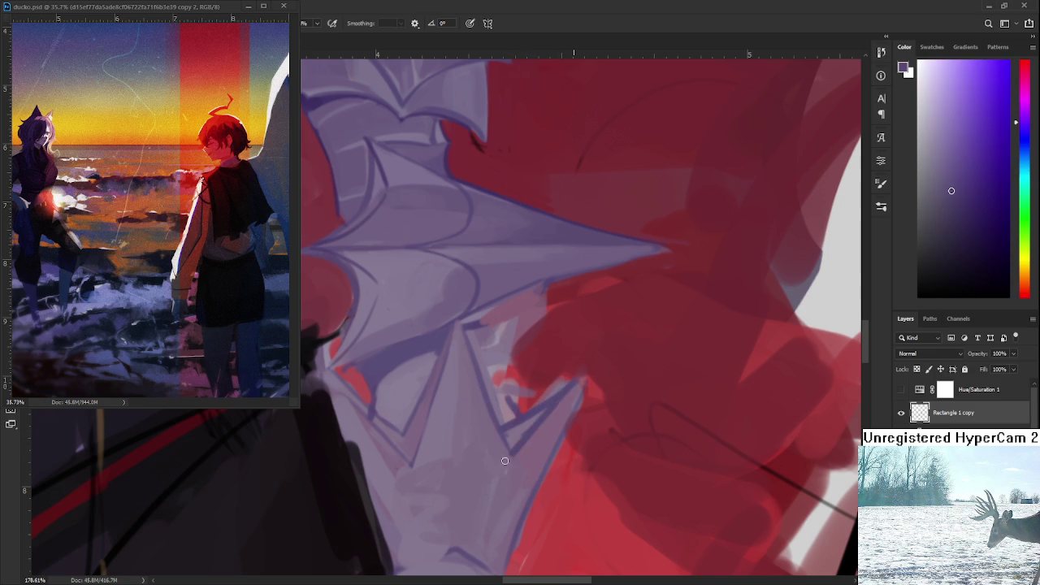
{"action": "left_click", "coordinate": [539, 435], "text": "alt"}
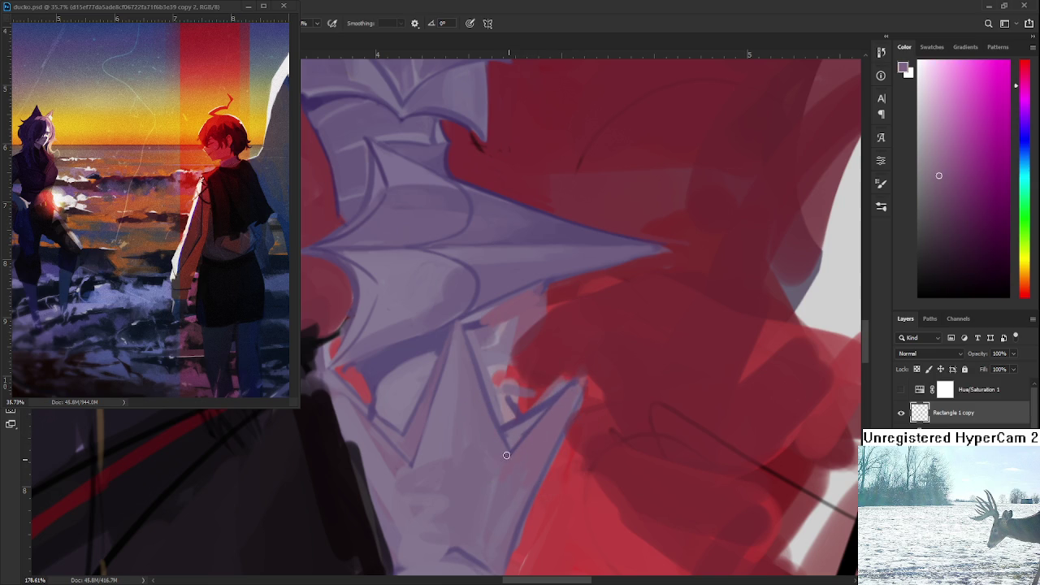
Fill the pale gap below the elbow spike with dark red sampled from the cape.
{"action": "left_click", "coordinate": [596, 380], "text": "alt"}
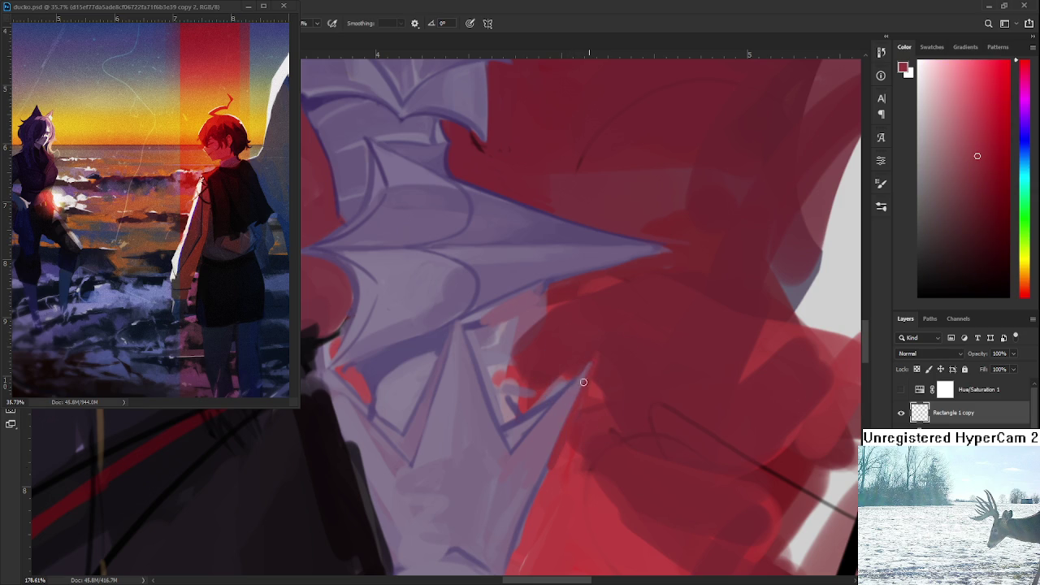
{"action": "left_click", "coordinate": [551, 372], "text": "alt"}
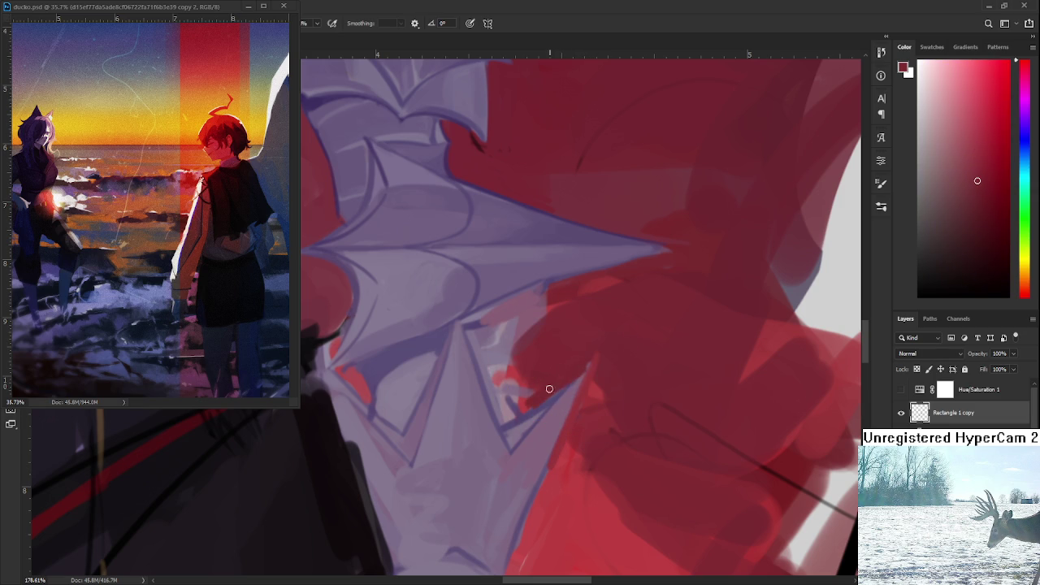
{"action": "left_click_drag", "start_coordinate": [528, 402], "coordinate": [511, 418]}
{"action": "scroll", "coordinate": [586, 346], "scroll_direction": "down", "scroll_amount": 5, "text": "alt"}
{"action": "scroll", "coordinate": [587, 346], "scroll_direction": "down", "scroll_amount": 5, "text": "alt"}
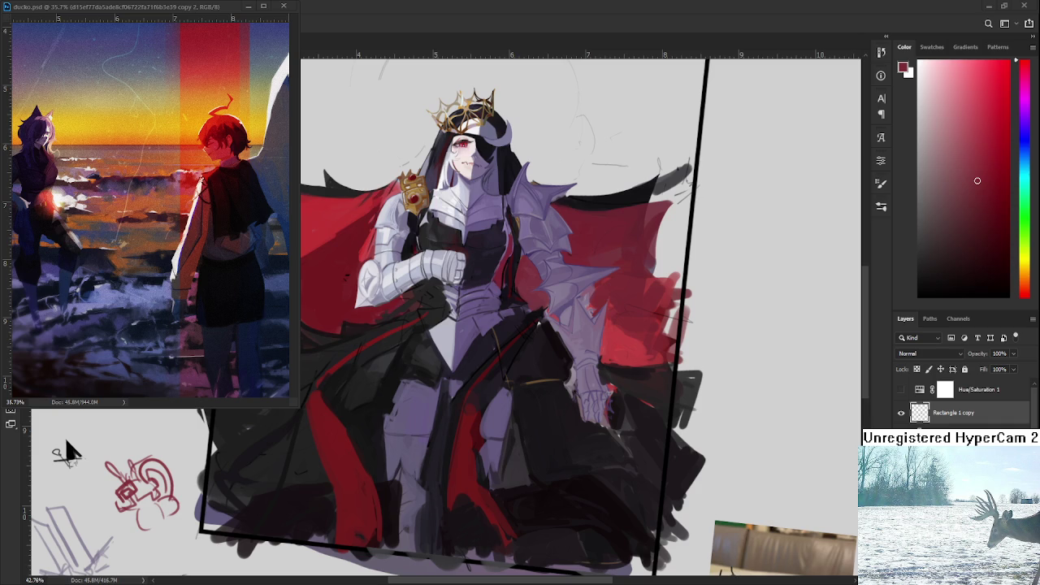
{"action": "scroll", "coordinate": [666, 276], "scroll_direction": "up", "scroll_amount": 3}
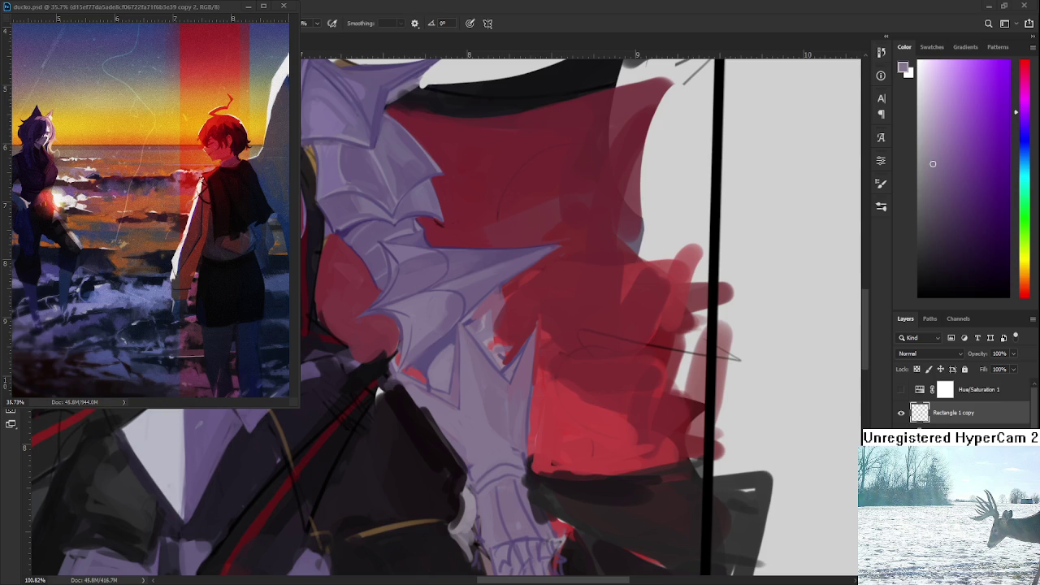
Sample the armour purple, a mauve-pink, and the cape red beside the elbow spike.
{"action": "left_click_drag", "start_coordinate": [543, 418], "coordinate": [570, 394]}
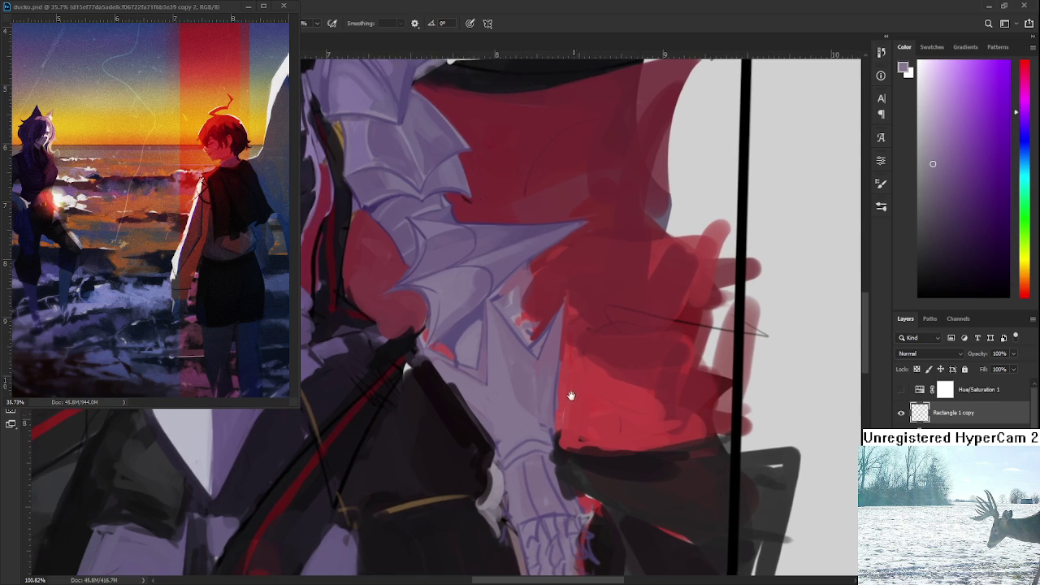
{"action": "left_click", "coordinate": [546, 333], "text": "alt"}
{"action": "left_click", "coordinate": [556, 325], "text": "alt"}
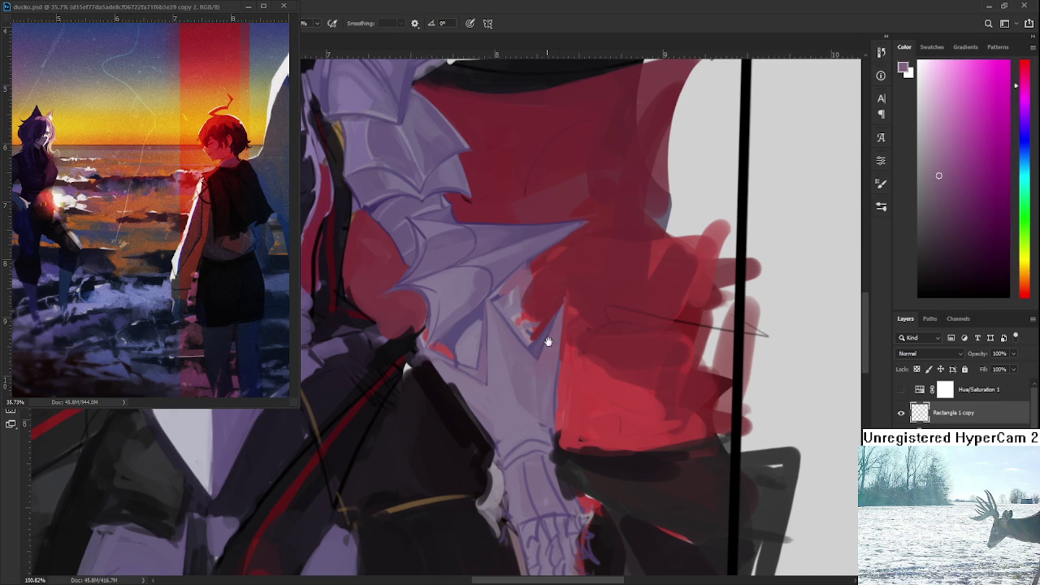
{"action": "left_click_drag", "start_coordinate": [556, 325], "coordinate": [547, 394]}
{"action": "left_click", "coordinate": [498, 370], "text": "alt"}
Paint darker red over the pink patch by the elbow spike, with a lavender touch-up on its inner edge.
{"action": "mouse_move", "coordinate": [498, 370]}
{"action": "left_mouse_down"}
{"action": "mouse_move", "coordinate": [522, 360]}
{"action": "mouse_move", "coordinate": [524, 398]}
{"action": "left_mouse_up"}
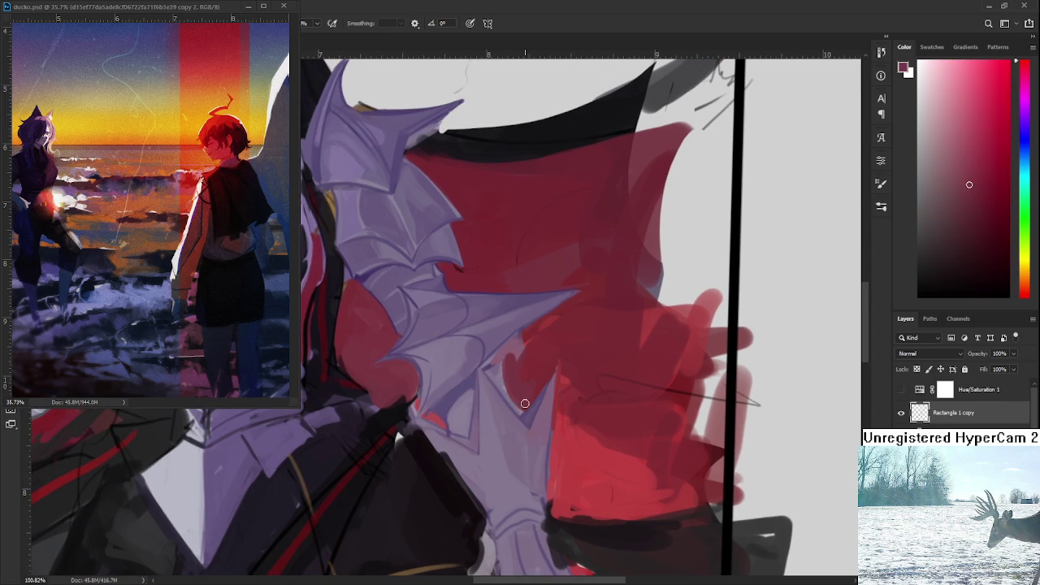
{"action": "left_click_drag", "start_coordinate": [520, 353], "coordinate": [520, 333]}
{"action": "left_click", "coordinate": [493, 372], "text": "alt"}
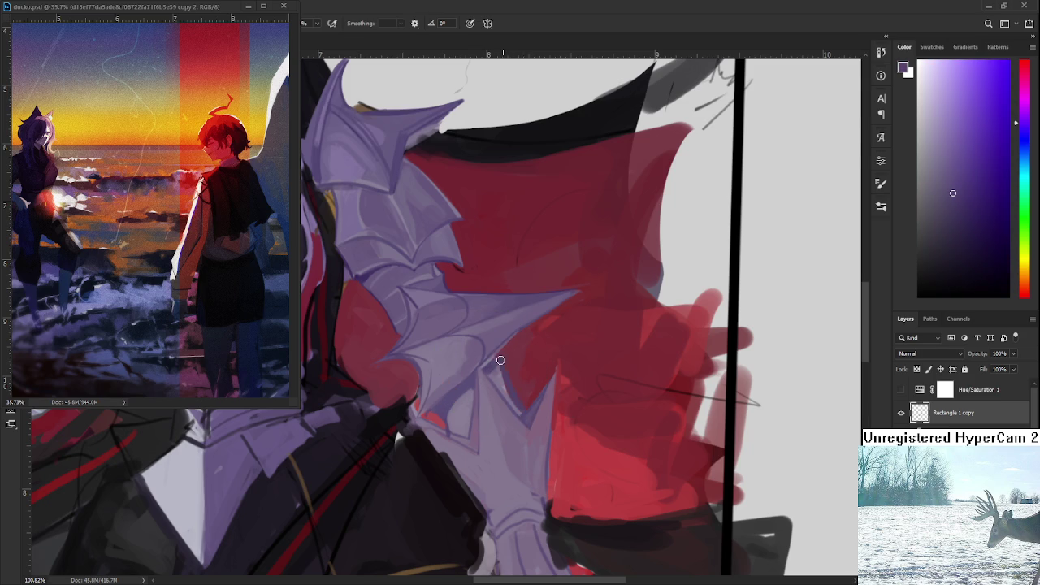
{"action": "left_click", "coordinate": [530, 397], "text": "alt"}
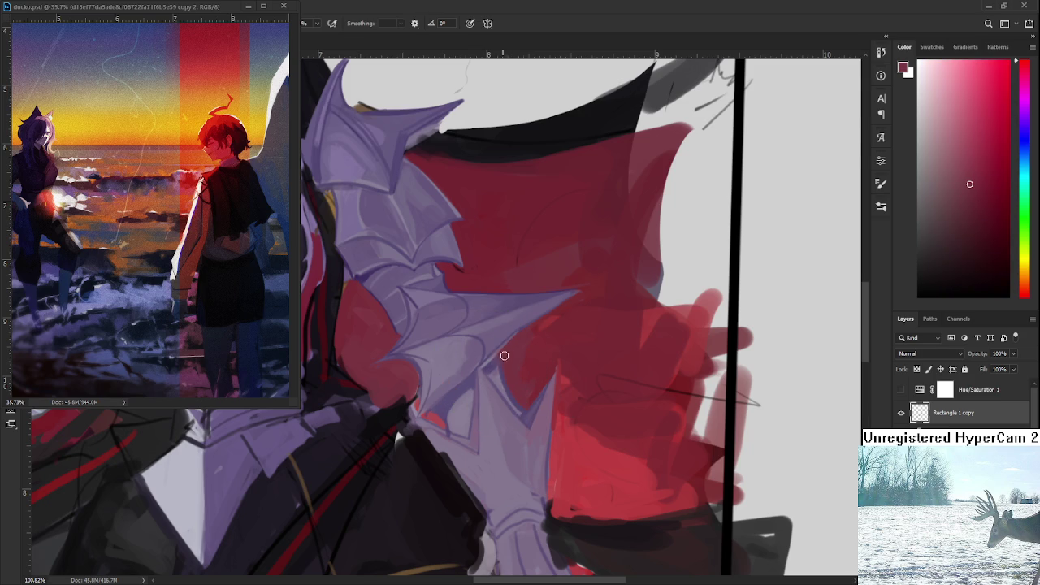
{"action": "scroll", "coordinate": [413, 291], "scroll_direction": "down", "scroll_amount": 5}
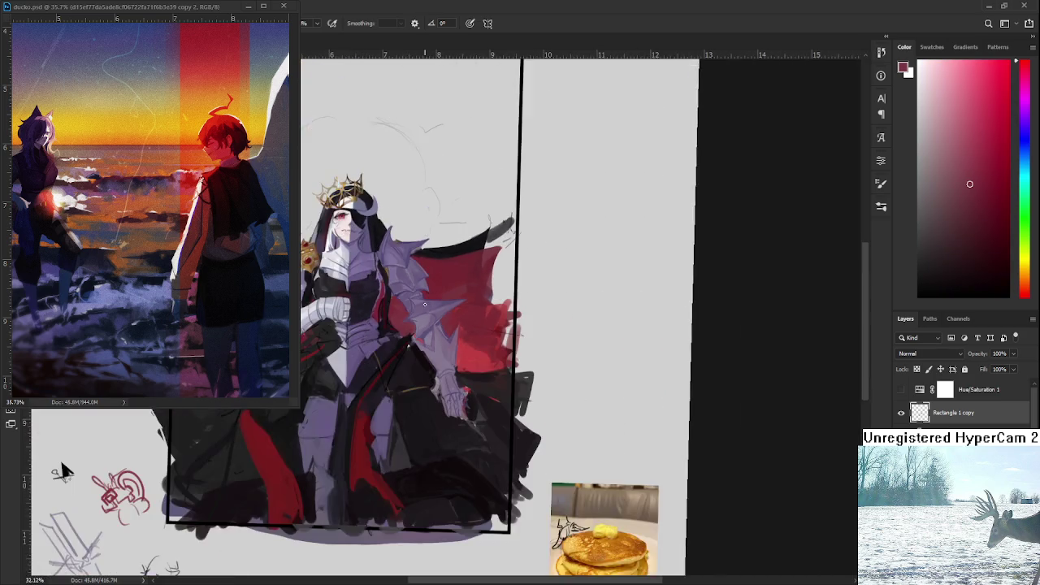
{"action": "scroll", "coordinate": [527, 313], "scroll_direction": "up", "scroll_amount": 1}
{"action": "scroll", "coordinate": [525, 326], "scroll_direction": "up", "scroll_amount": 3}
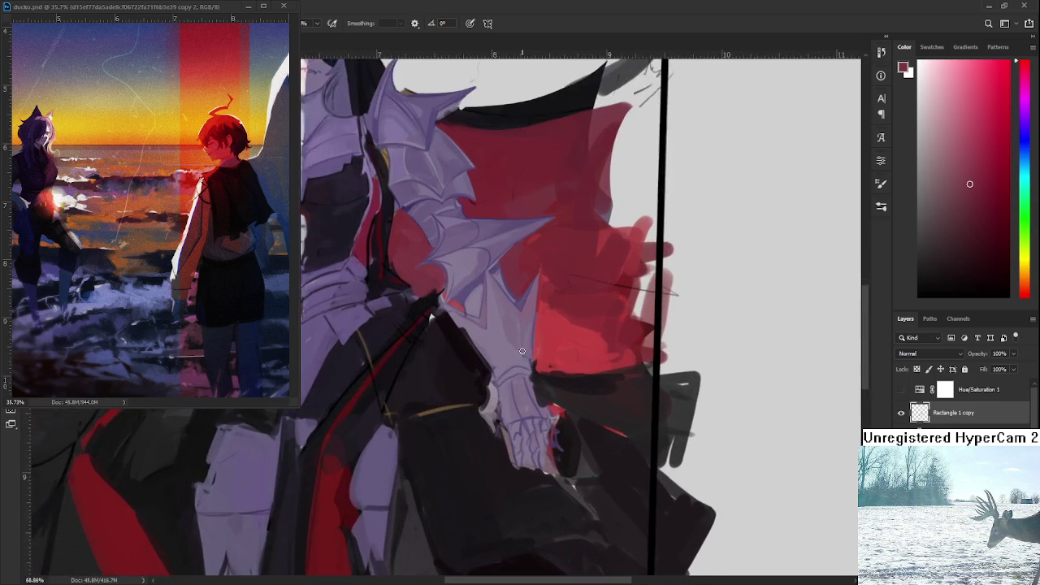
{"action": "scroll", "coordinate": [518, 345], "scroll_direction": "up", "scroll_amount": 1}
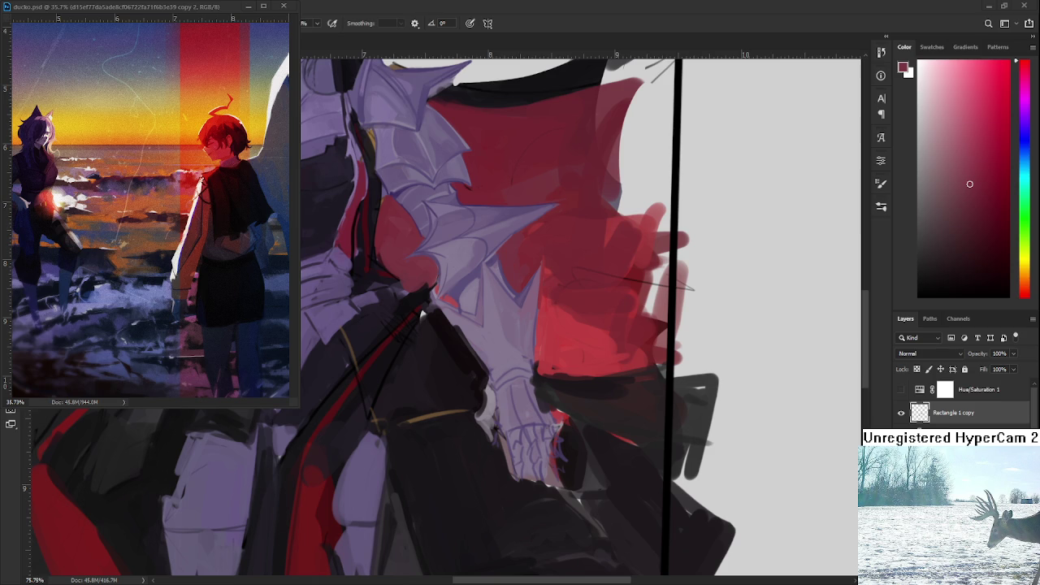
Zoom in on the shoulder spikes and sample their muted lavender, replacing the cape red.
{"action": "scroll", "coordinate": [487, 309], "scroll_direction": "down", "scroll_amount": 5}
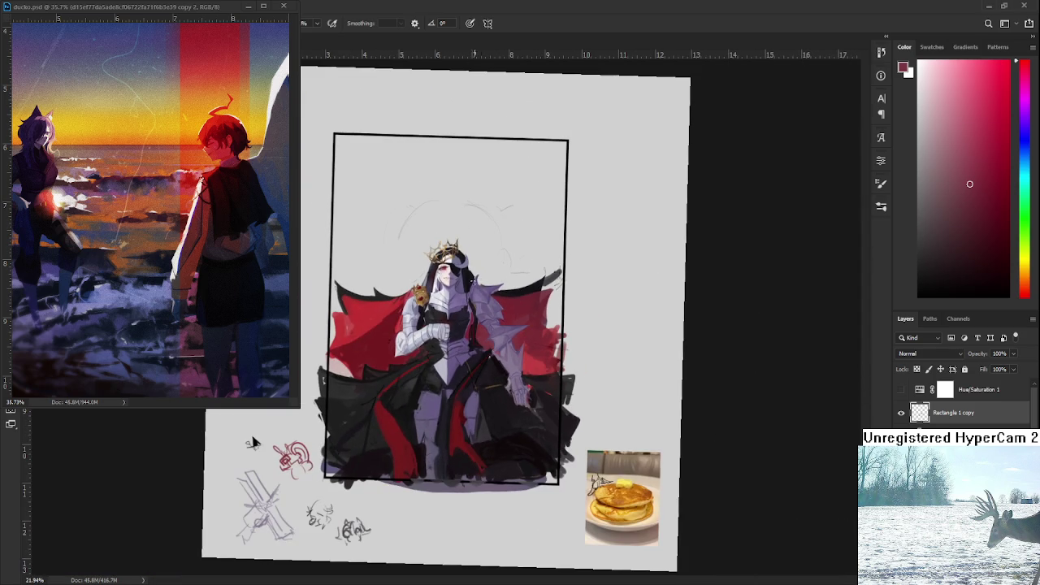
{"action": "scroll", "coordinate": [525, 347], "scroll_direction": "up", "scroll_amount": 2}
{"action": "scroll", "coordinate": [525, 347], "scroll_direction": "up", "scroll_amount": 2}
{"action": "scroll", "coordinate": [525, 348], "scroll_direction": "up", "scroll_amount": 2}
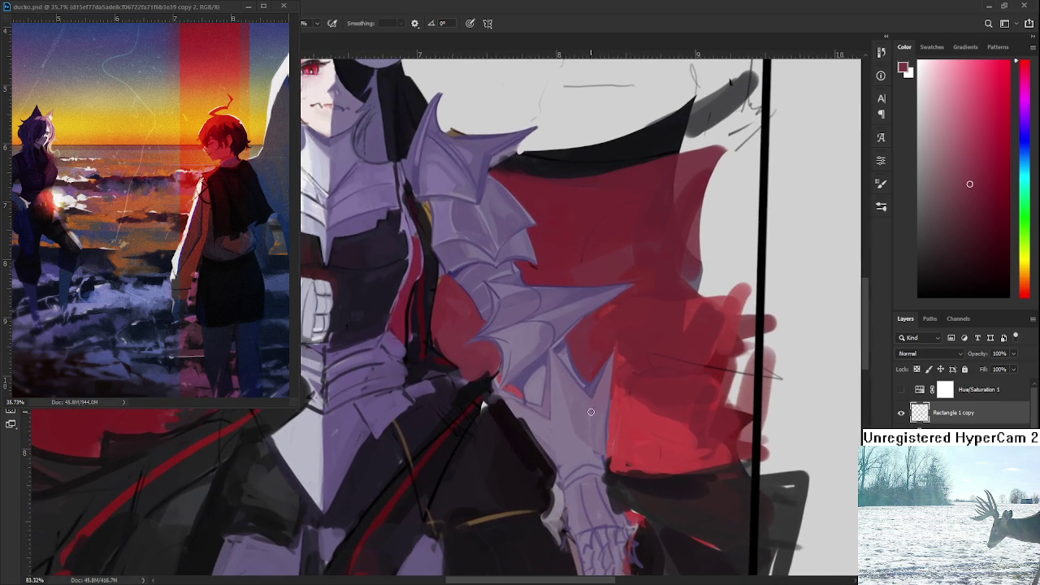
{"action": "scroll", "coordinate": [536, 397], "scroll_direction": "up", "scroll_amount": 1}
{"action": "mouse_move", "coordinate": [499, 344]}
{"action": "left_mouse_down"}
{"action": "mouse_move", "coordinate": [576, 431]}
{"action": "mouse_move", "coordinate": [471, 399]}
{"action": "left_mouse_up"}
{"action": "scroll", "coordinate": [569, 379], "scroll_direction": "up", "scroll_amount": 1}
{"action": "left_click", "coordinate": [570, 399], "text": "alt"}
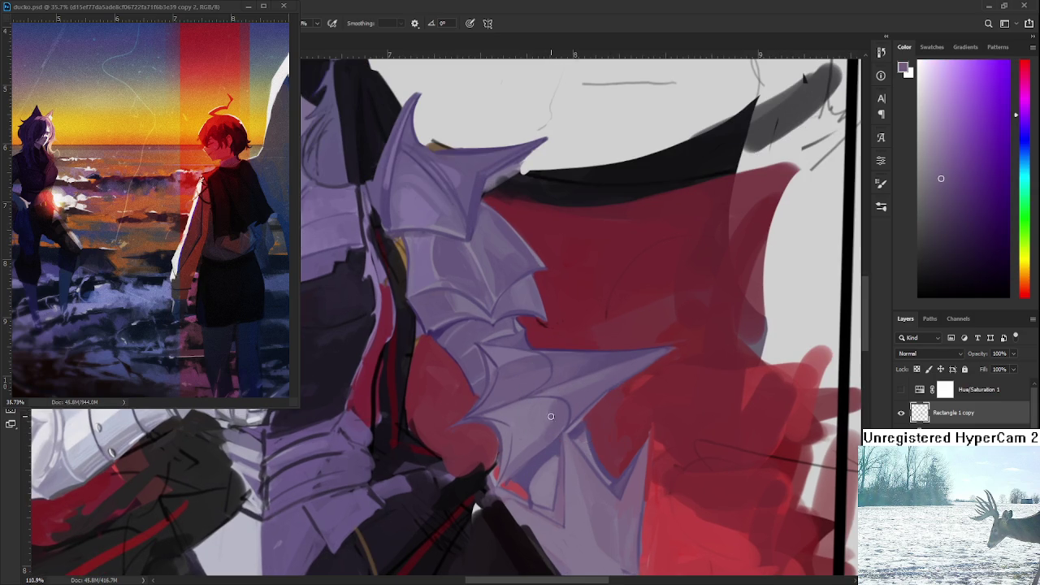
{"action": "left_click", "coordinate": [549, 428], "text": "alt"}
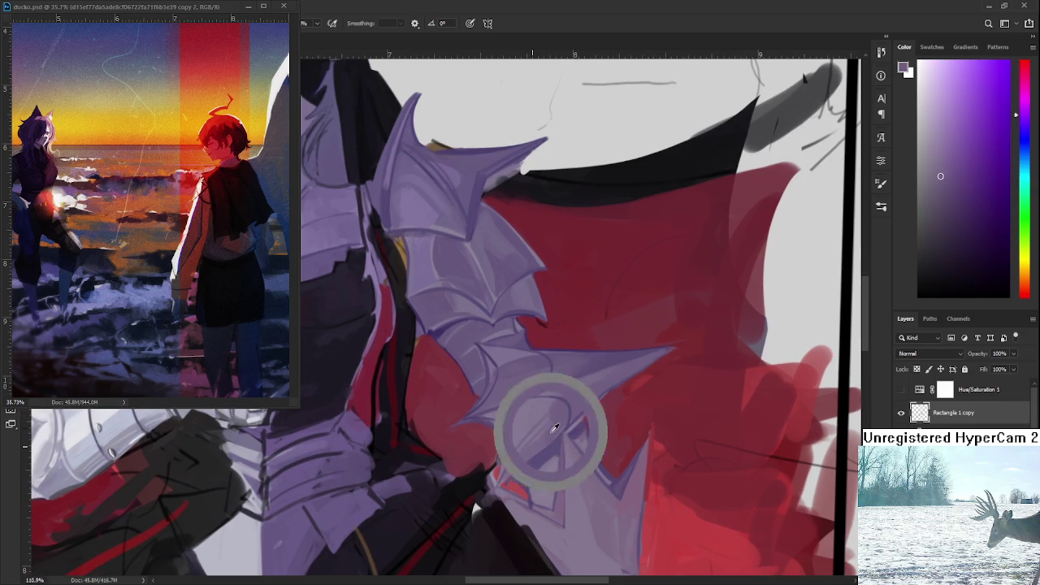
{"action": "left_click", "coordinate": [565, 421], "text": "alt"}
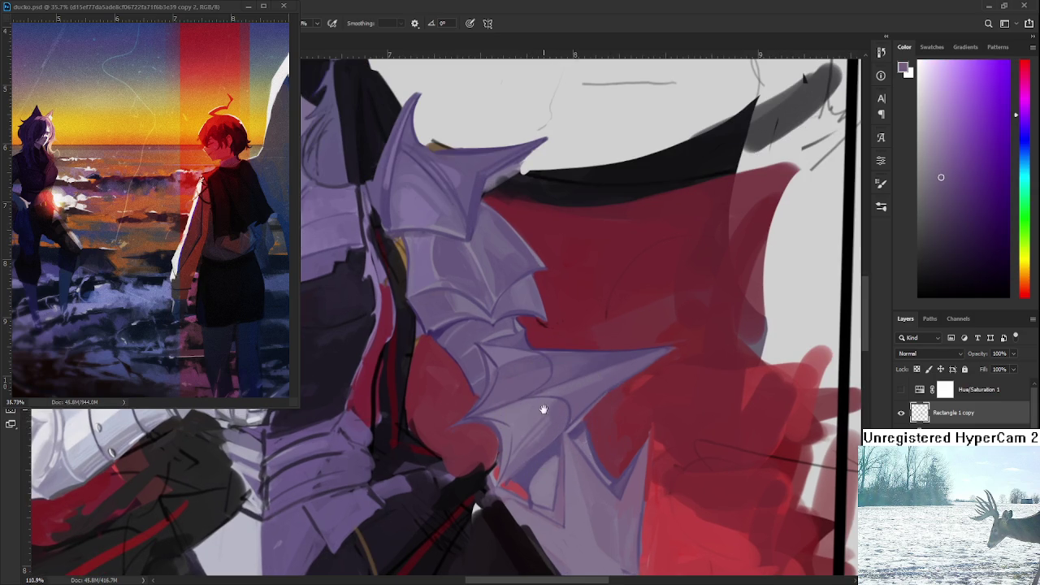
{"action": "left_click_drag", "start_coordinate": [544, 411], "coordinate": [563, 408]}
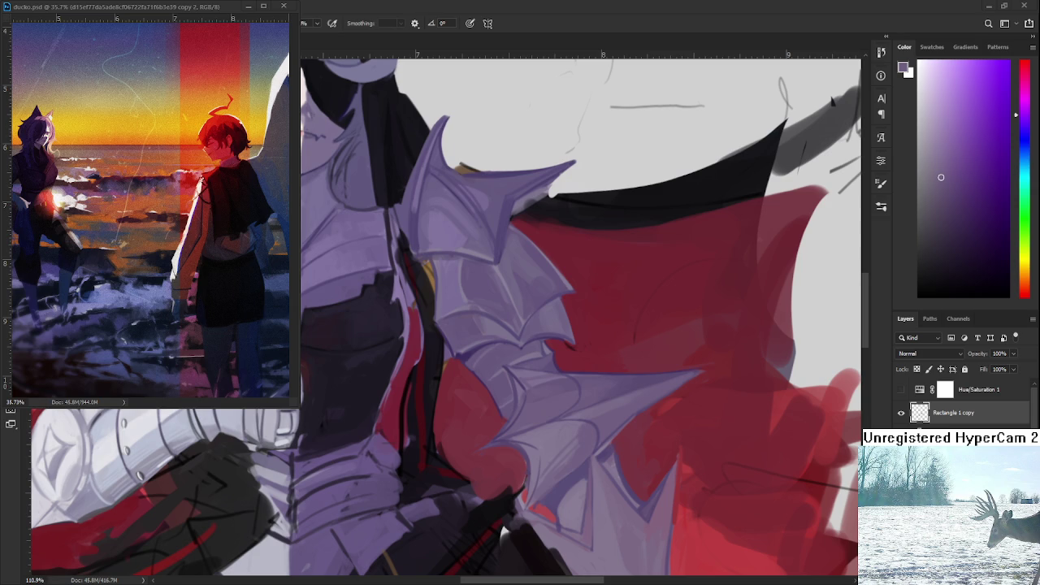
Pan to the spiked pauldron and eyedrop its lavender-grey as the brush colour.
{"action": "mouse_move", "coordinate": [539, 332]}
{"action": "left_mouse_down"}
{"action": "mouse_move", "coordinate": [560, 346]}
{"action": "mouse_move", "coordinate": [548, 339]}
{"action": "left_mouse_up"}
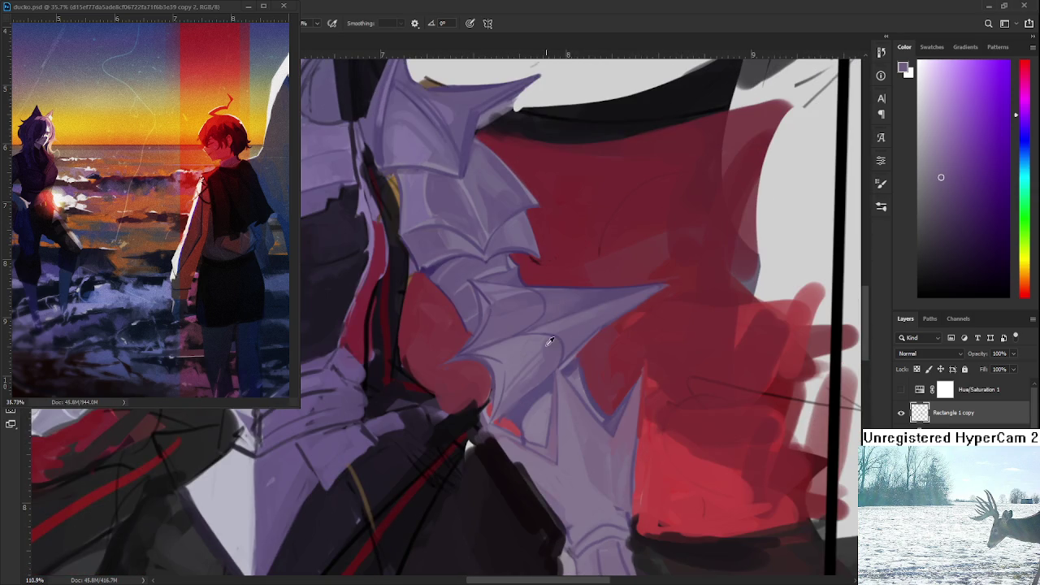
{"action": "left_click_drag", "start_coordinate": [609, 315], "coordinate": [553, 345]}
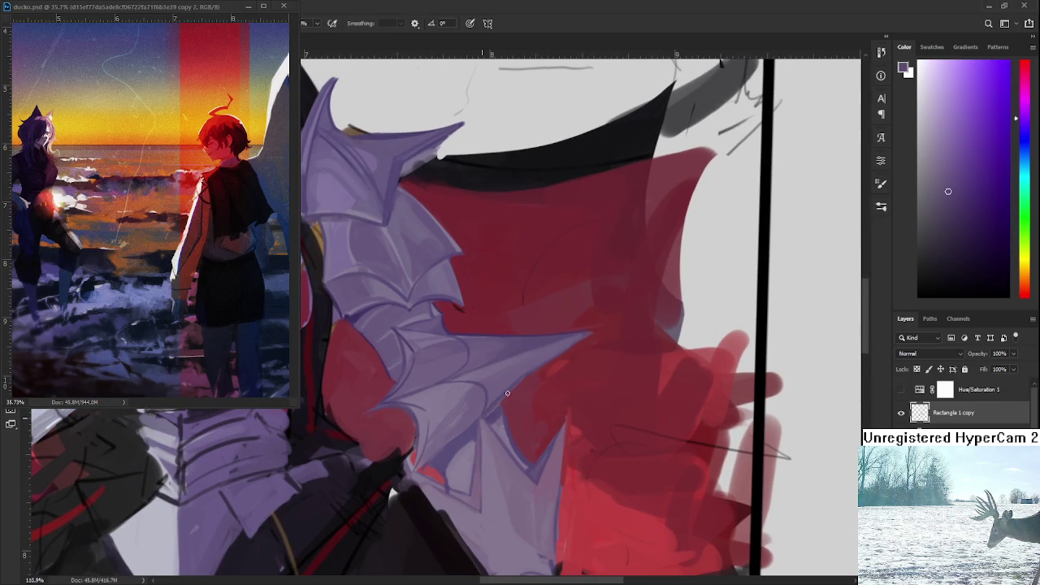
{"action": "left_click", "coordinate": [529, 365], "text": "alt"}
{"action": "scroll", "coordinate": [543, 408], "scroll_direction": "down", "scroll_amount": 2}
Tilt and zoom onto the pauldron spikes, sample their colour and repaint them over the cape.
{"action": "scroll", "coordinate": [521, 439], "scroll_direction": "down", "scroll_amount": 2}
{"action": "scroll", "coordinate": [570, 380], "scroll_direction": "down", "scroll_amount": 2}
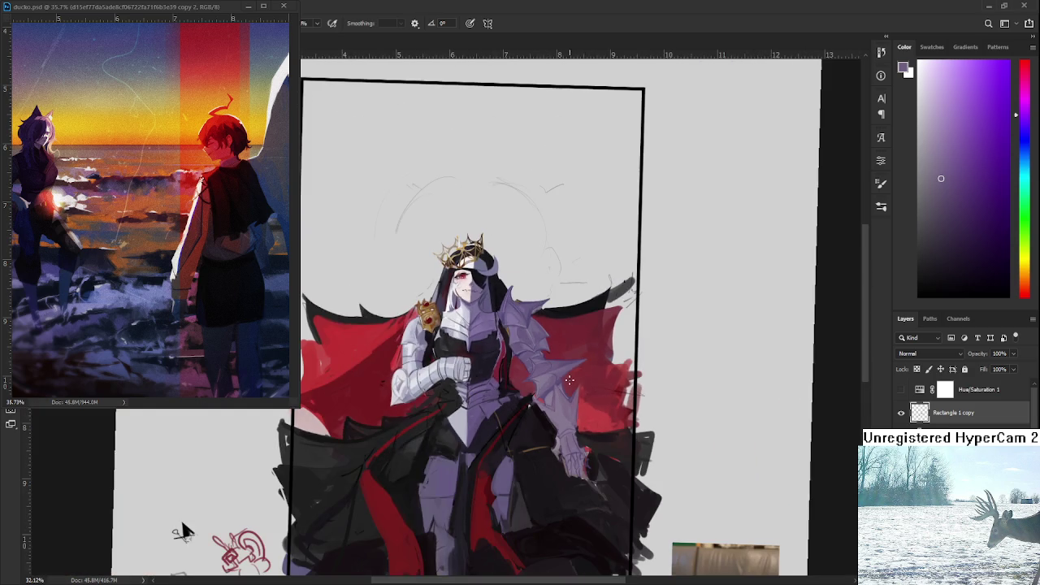
{"action": "scroll", "coordinate": [569, 380], "scroll_direction": "up", "scroll_amount": 1}
{"action": "left_click_drag", "start_coordinate": [569, 380], "coordinate": [594, 396]}
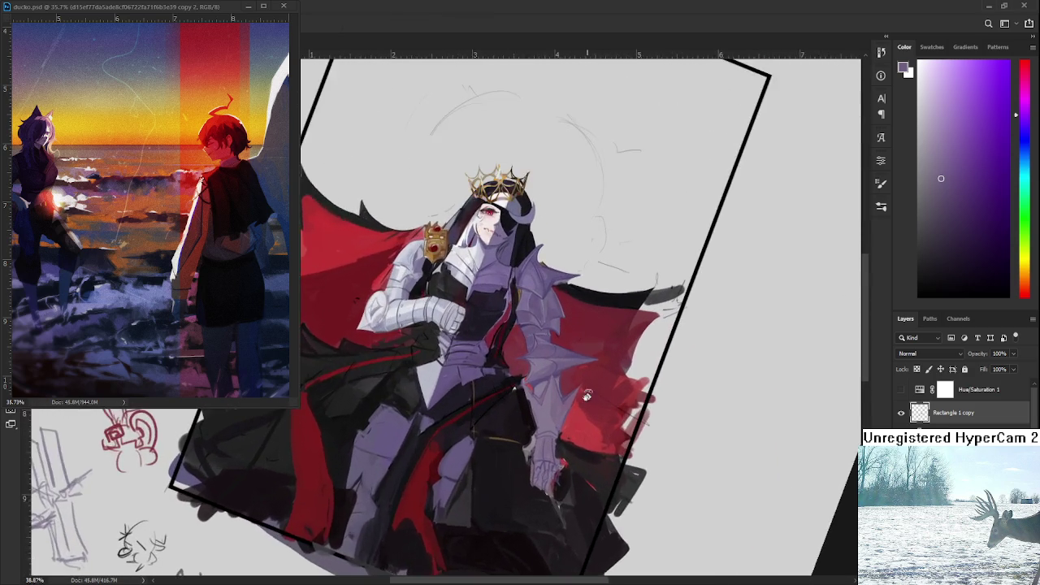
{"action": "scroll", "coordinate": [594, 396], "scroll_direction": "up", "scroll_amount": 3}
{"action": "scroll", "coordinate": [569, 386], "scroll_direction": "up", "scroll_amount": 2}
{"action": "scroll", "coordinate": [553, 378], "scroll_direction": "up", "scroll_amount": 1}
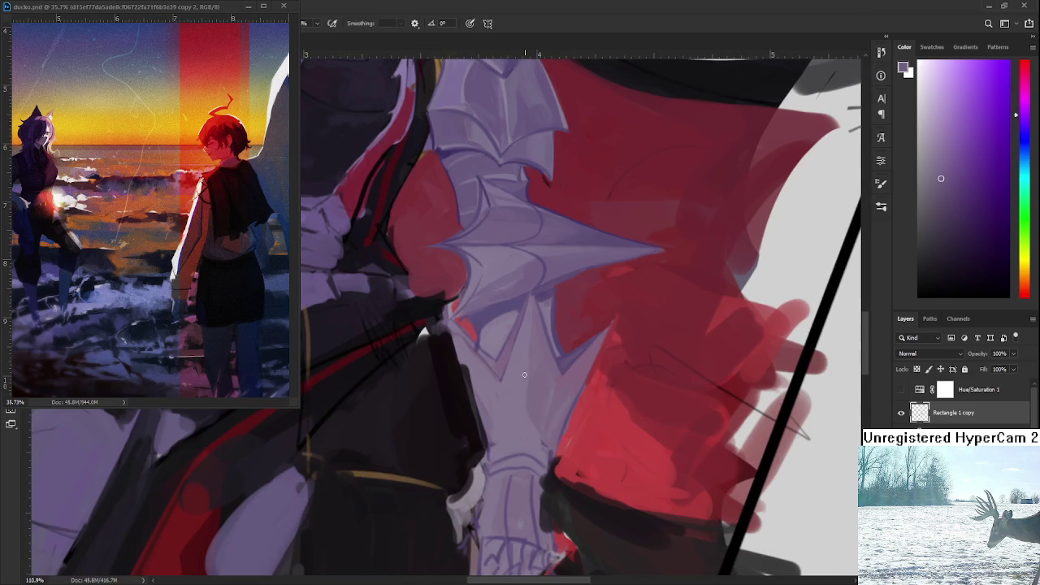
{"action": "left_click", "coordinate": [530, 272], "text": "alt"}
{"action": "scroll", "coordinate": [476, 457], "scroll_direction": "down", "scroll_amount": 5}
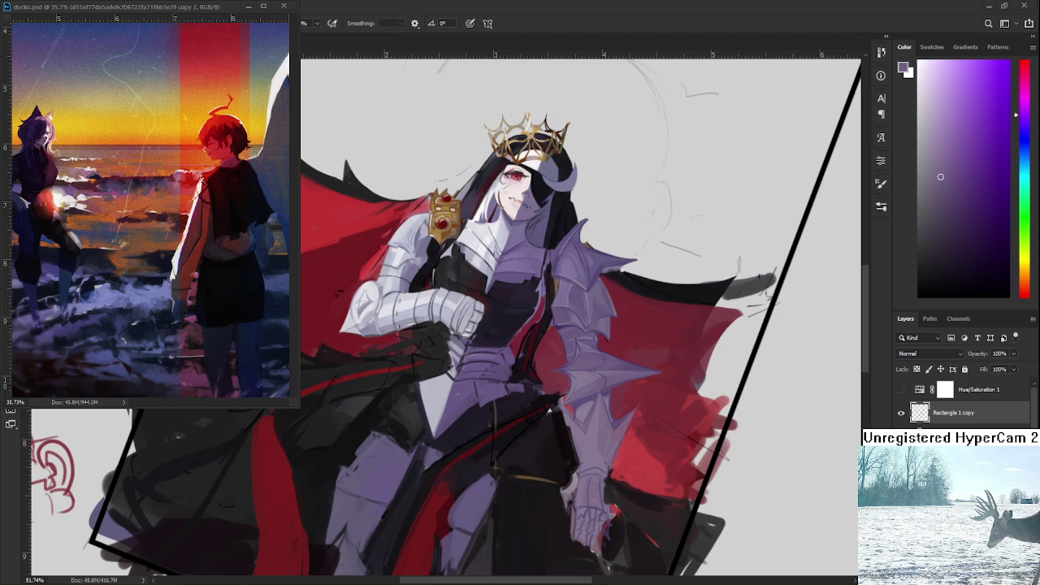
{"action": "scroll", "coordinate": [535, 425], "scroll_direction": "up", "scroll_amount": 5}
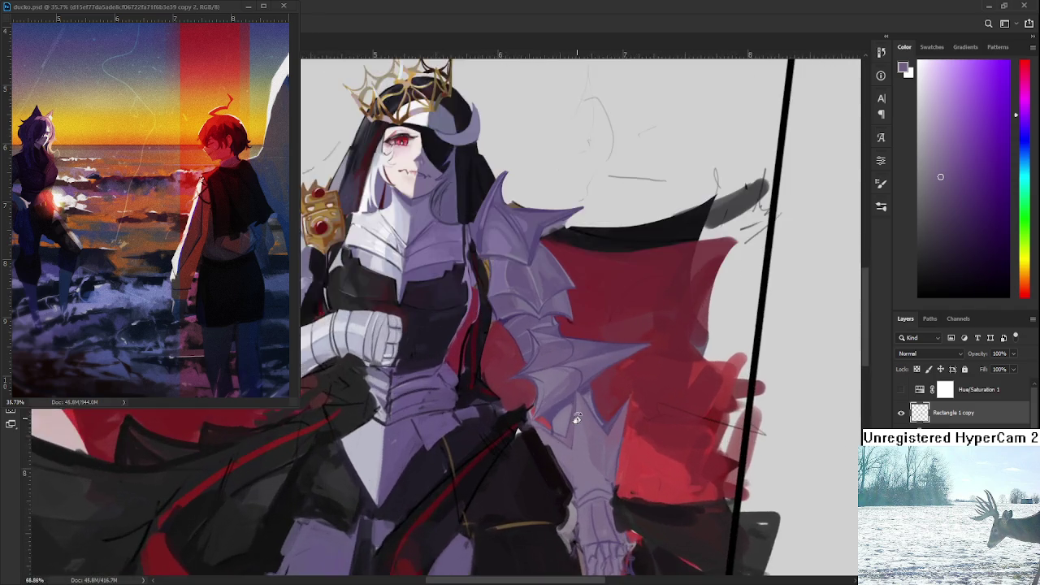
Bring the gauntlet's cape edge into view and sample several gauntlet armour shades.
{"action": "left_click_drag", "start_coordinate": [568, 432], "coordinate": [542, 396]}
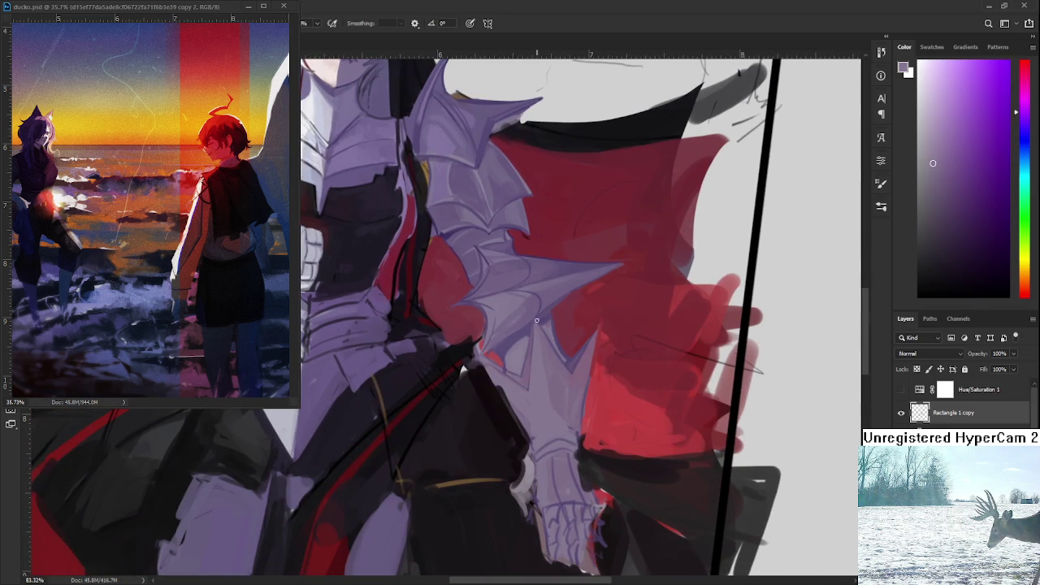
{"action": "left_click", "coordinate": [563, 389], "text": "alt"}
{"action": "left_click", "coordinate": [568, 419], "text": "alt"}
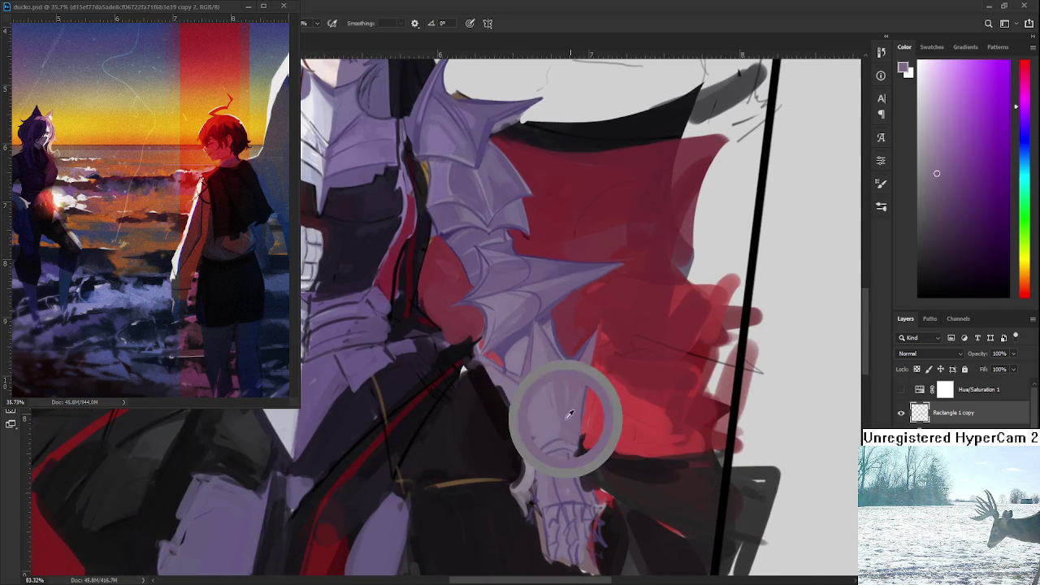
{"action": "left_click", "coordinate": [559, 433], "text": "alt"}
{"action": "left_click", "coordinate": [564, 434], "text": "alt"}
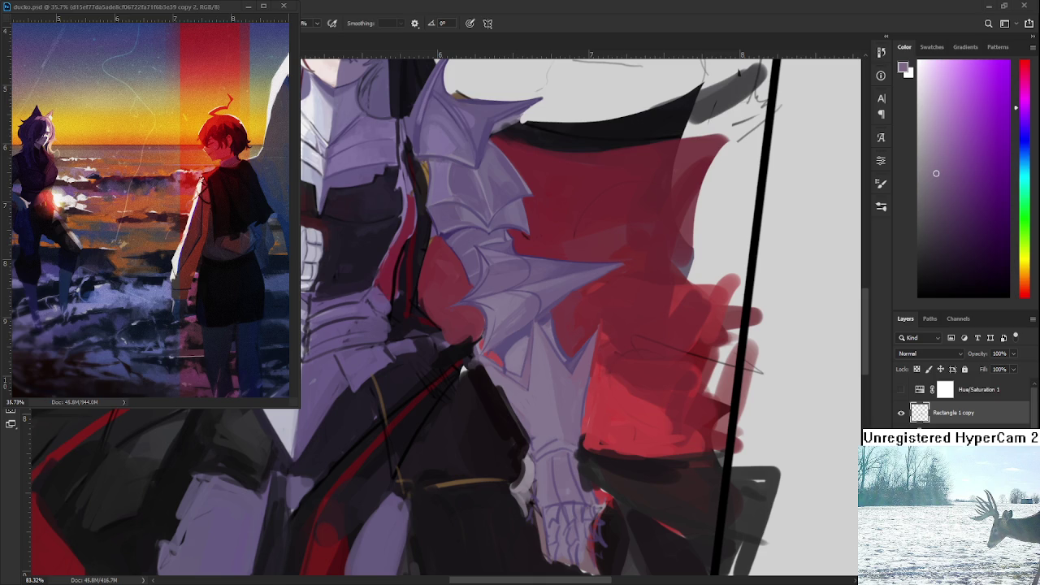
{"action": "scroll", "coordinate": [571, 401], "scroll_direction": "down", "scroll_amount": 1}
{"action": "scroll", "coordinate": [569, 400], "scroll_direction": "down", "scroll_amount": 2}
{"action": "scroll", "coordinate": [553, 398], "scroll_direction": "down", "scroll_amount": 1}
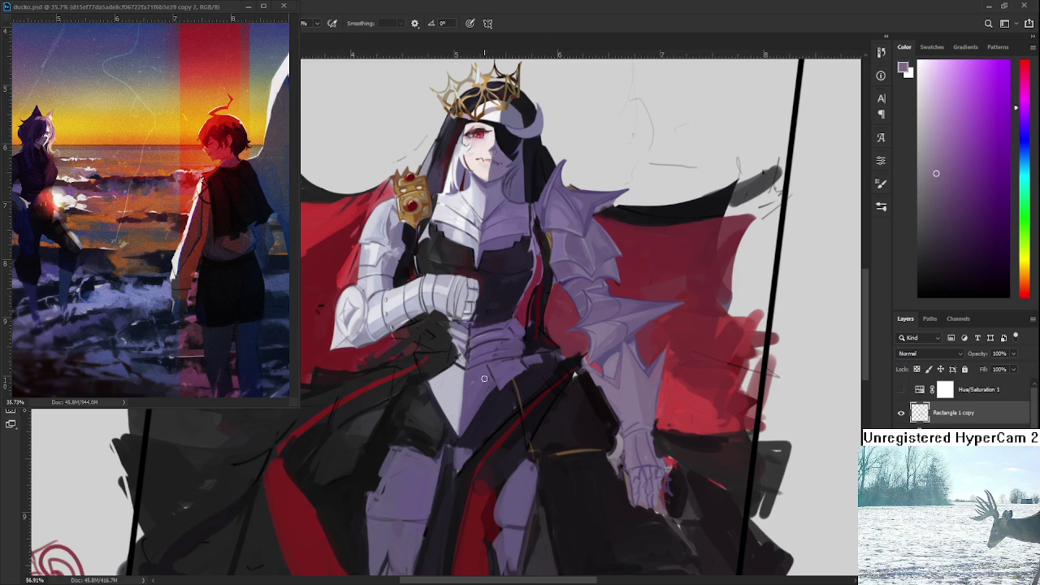
Zoom in and extend the lavender gauntlet spike over the red cape.
{"action": "scroll", "coordinate": [477, 363], "scroll_direction": "down", "scroll_amount": 3}
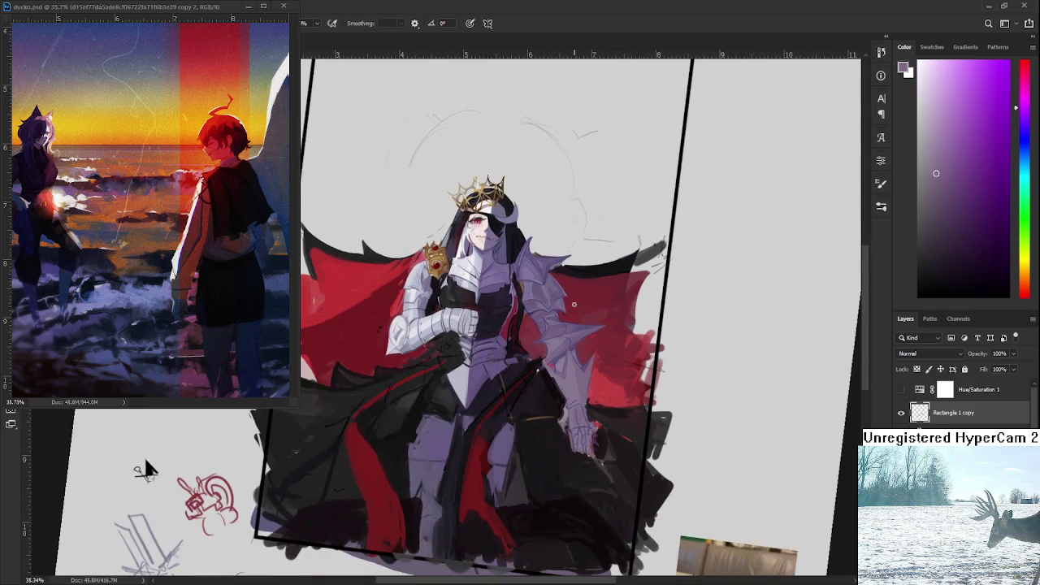
{"action": "scroll", "coordinate": [574, 325], "scroll_direction": "up", "scroll_amount": 2}
{"action": "scroll", "coordinate": [585, 366], "scroll_direction": "up", "scroll_amount": 1}
{"action": "scroll", "coordinate": [597, 398], "scroll_direction": "up", "scroll_amount": 2}
{"action": "scroll", "coordinate": [605, 415], "scroll_direction": "up", "scroll_amount": 1}
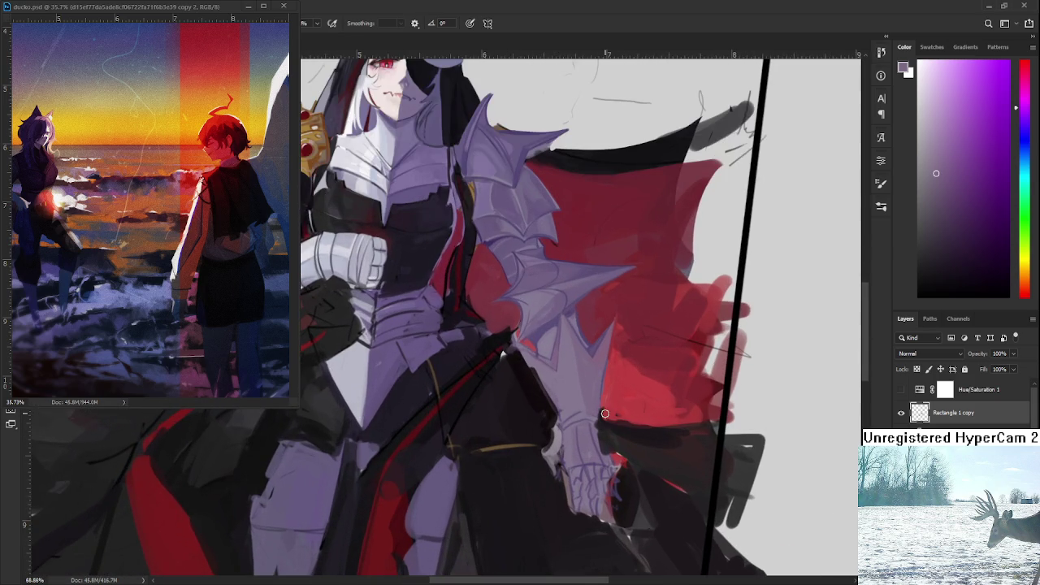
{"action": "scroll", "coordinate": [605, 410], "scroll_direction": "up", "scroll_amount": 2}
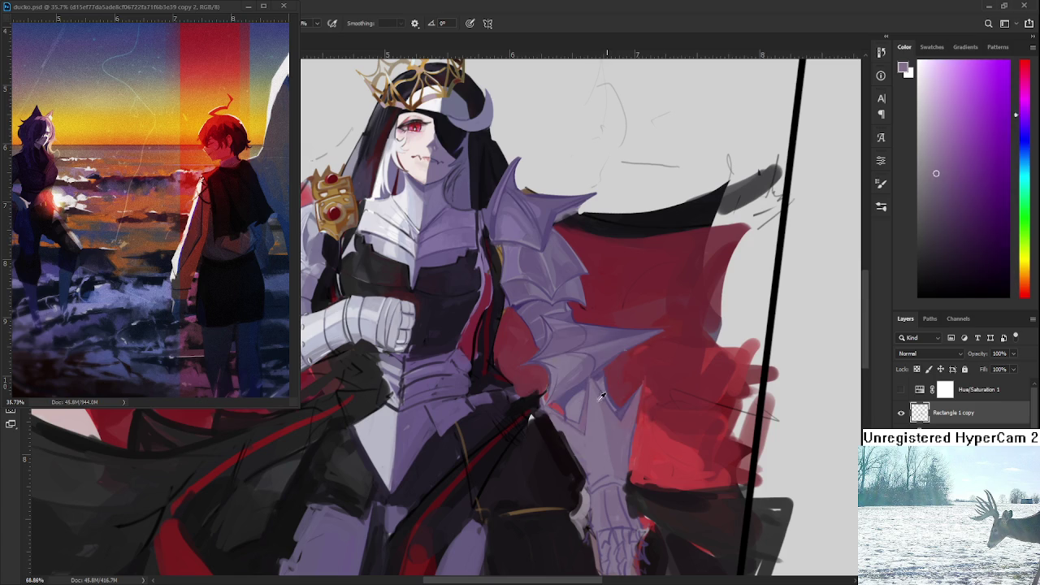
{"action": "left_click", "coordinate": [569, 383], "text": "alt"}
{"action": "left_click_drag", "start_coordinate": [639, 389], "coordinate": [618, 431]}
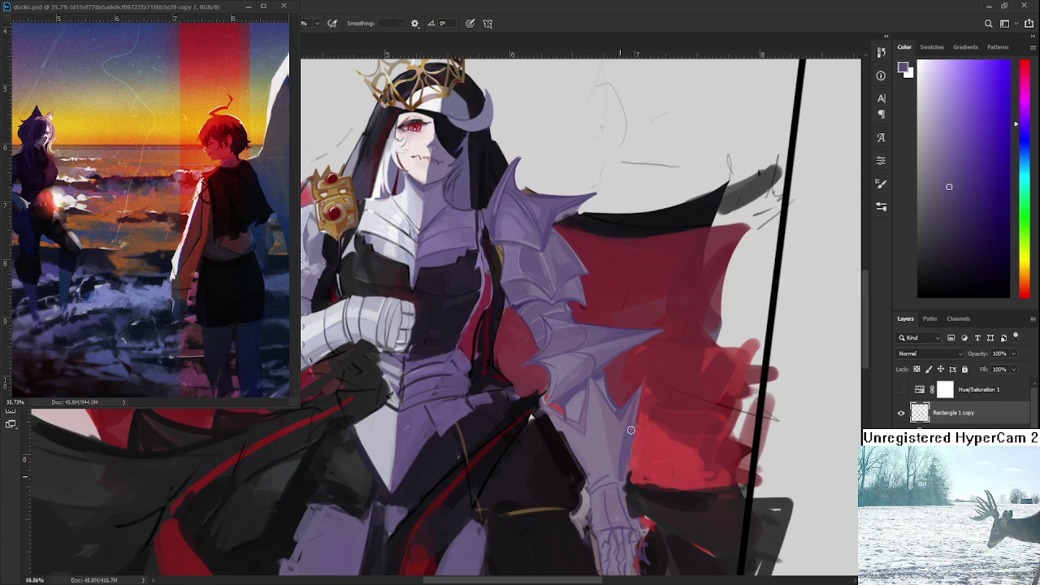
Sample a range of cape reds and pinks around the spike's edge.
{"action": "left_click", "coordinate": [617, 446], "text": "alt"}
{"action": "left_click", "coordinate": [626, 426], "text": "alt"}
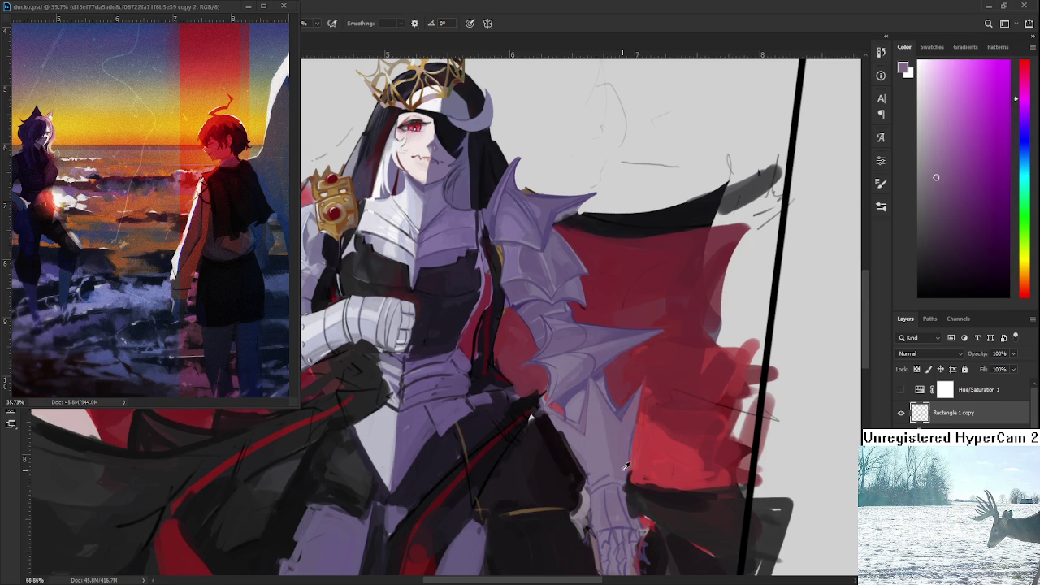
{"action": "left_click", "coordinate": [639, 415], "text": "alt"}
{"action": "left_click", "coordinate": [627, 423], "text": "alt"}
{"action": "left_click", "coordinate": [625, 471], "text": "alt"}
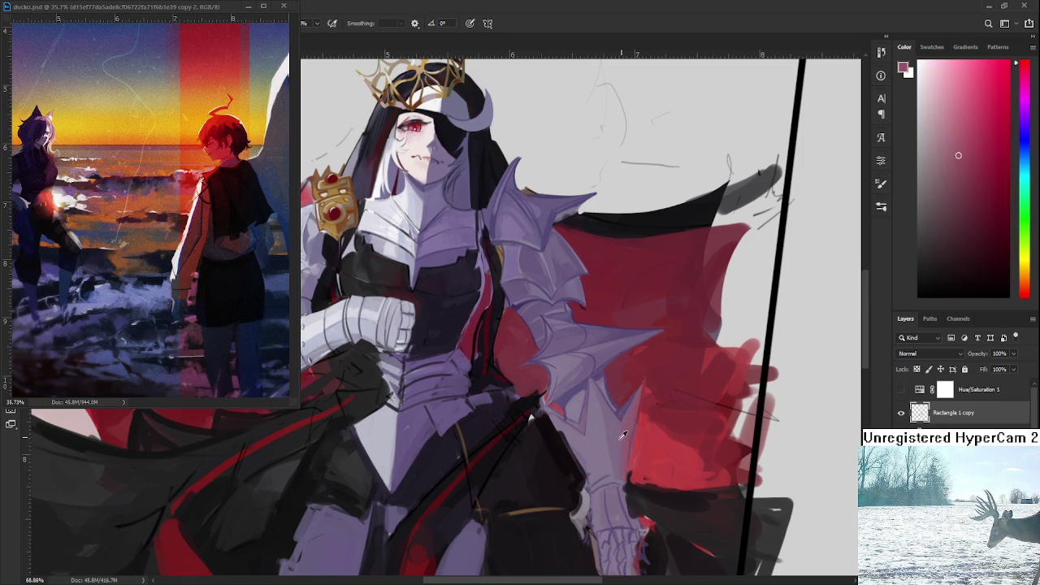
{"action": "left_click", "coordinate": [625, 429], "text": "alt"}
{"action": "left_click", "coordinate": [632, 416], "text": "alt"}
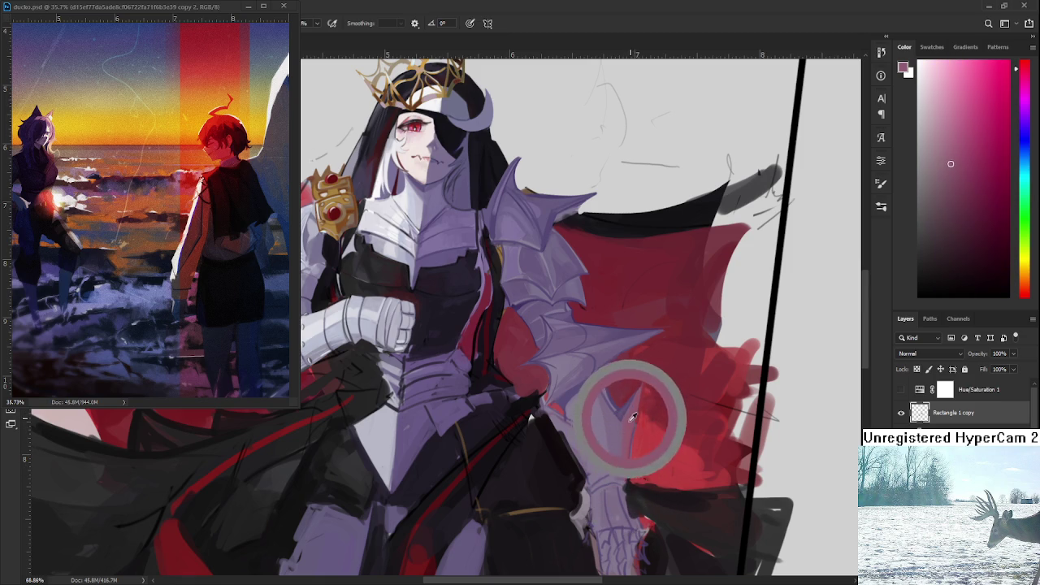
{"action": "left_click", "coordinate": [630, 441], "text": "alt"}
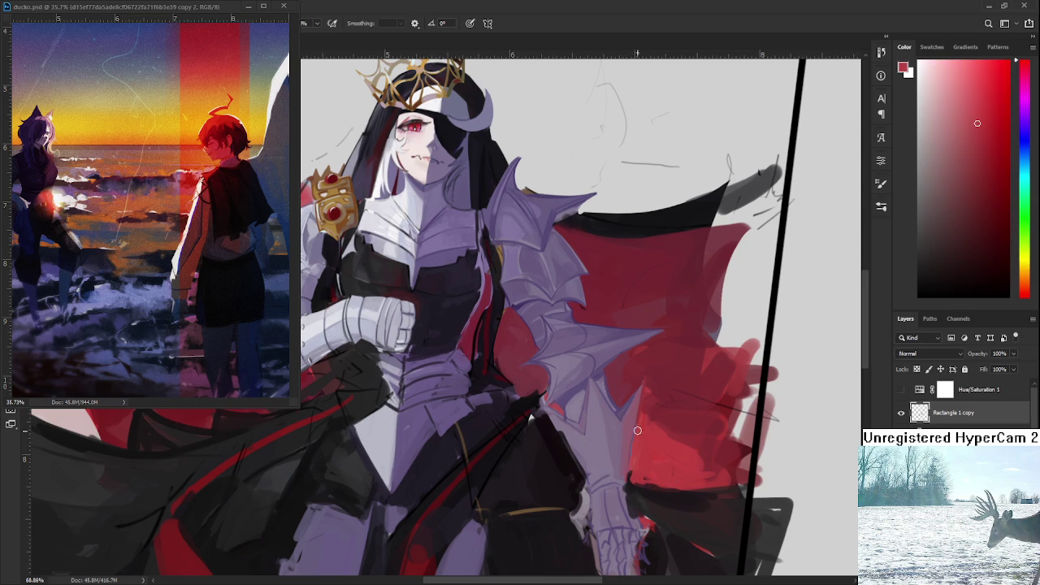
Blend the spike edge using sampled muted pinks, armour purples and magentas.
{"action": "left_click", "coordinate": [632, 423], "text": "alt"}
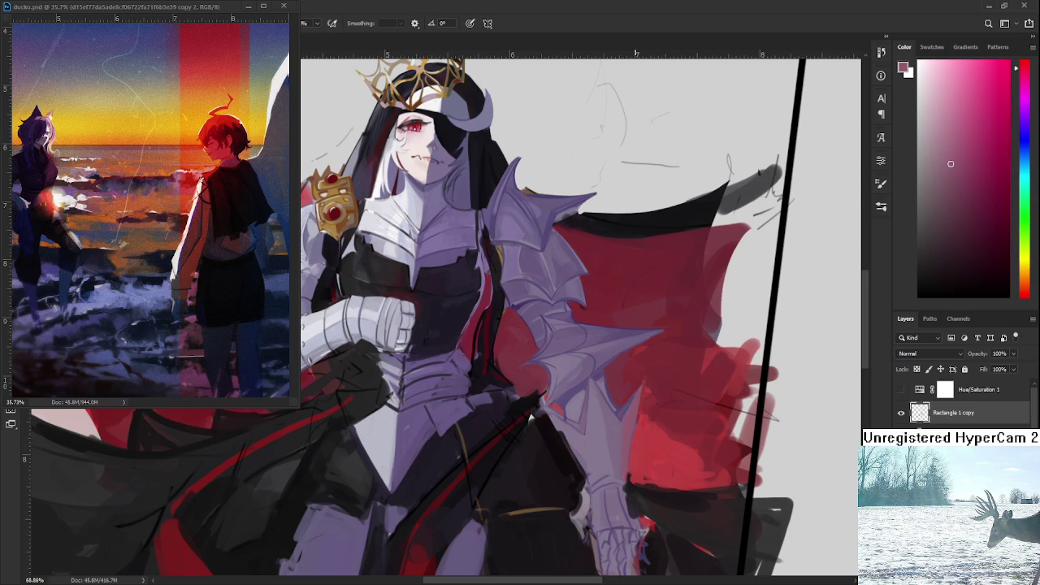
{"action": "left_click", "coordinate": [618, 444], "text": "alt"}
{"action": "left_click", "coordinate": [613, 459], "text": "alt"}
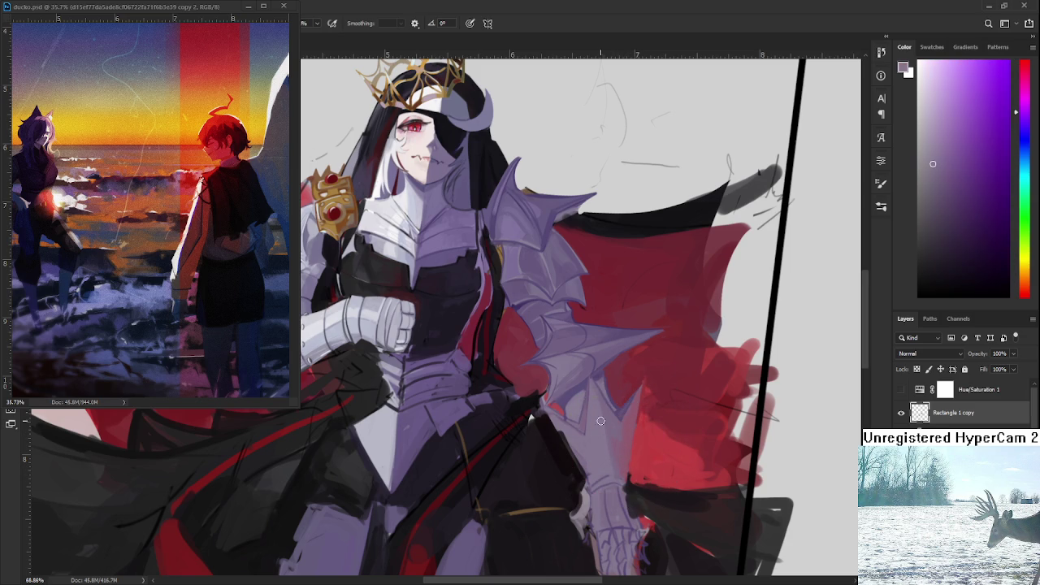
{"action": "left_click", "coordinate": [613, 414], "text": "alt"}
{"action": "left_click", "coordinate": [599, 427], "text": "alt"}
{"action": "left_click", "coordinate": [612, 444], "text": "alt"}
{"action": "left_click", "coordinate": [619, 447], "text": "alt"}
{"action": "left_click", "coordinate": [619, 440], "text": "alt"}
{"action": "left_click", "coordinate": [628, 427], "text": "alt"}
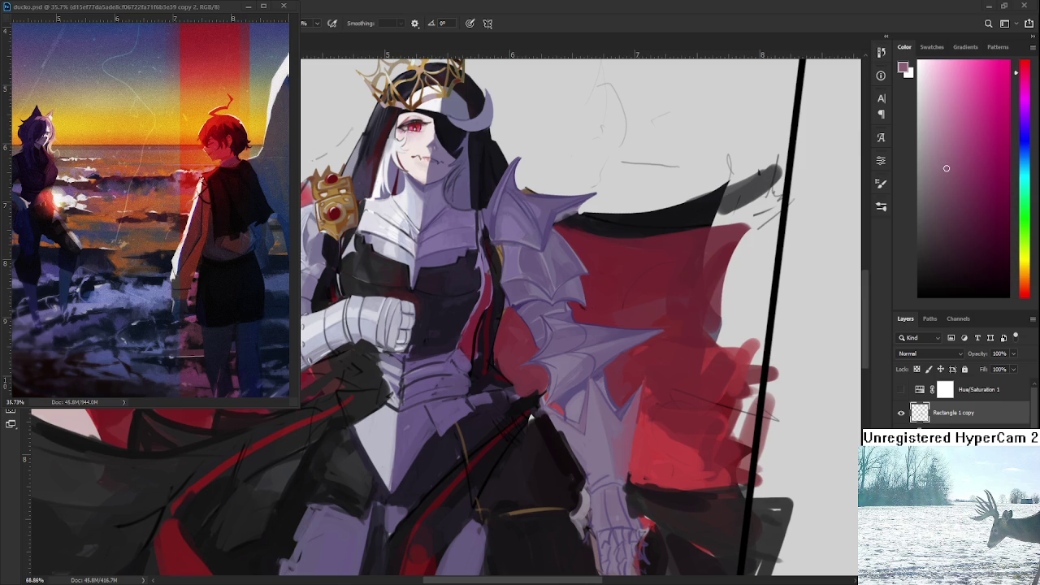
Compare the figure before and after with undo/redo, then straighten and recentre the view.
{"action": "scroll", "coordinate": [276, 475], "scroll_direction": "down", "scroll_amount": 4}
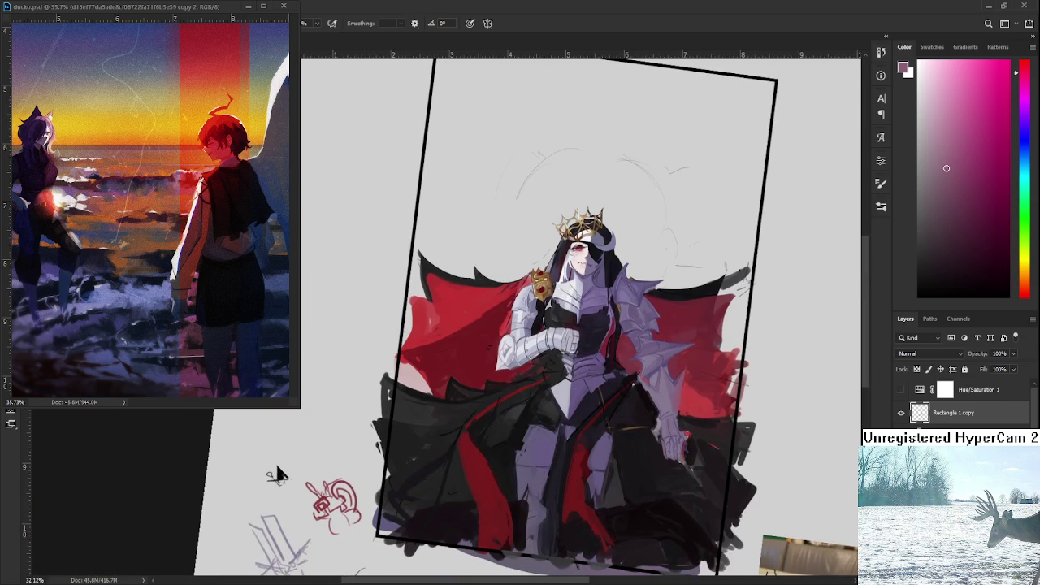
{"action": "key", "text": "ctrl+z"}
{"action": "key", "text": "ctrl+shift+z"}
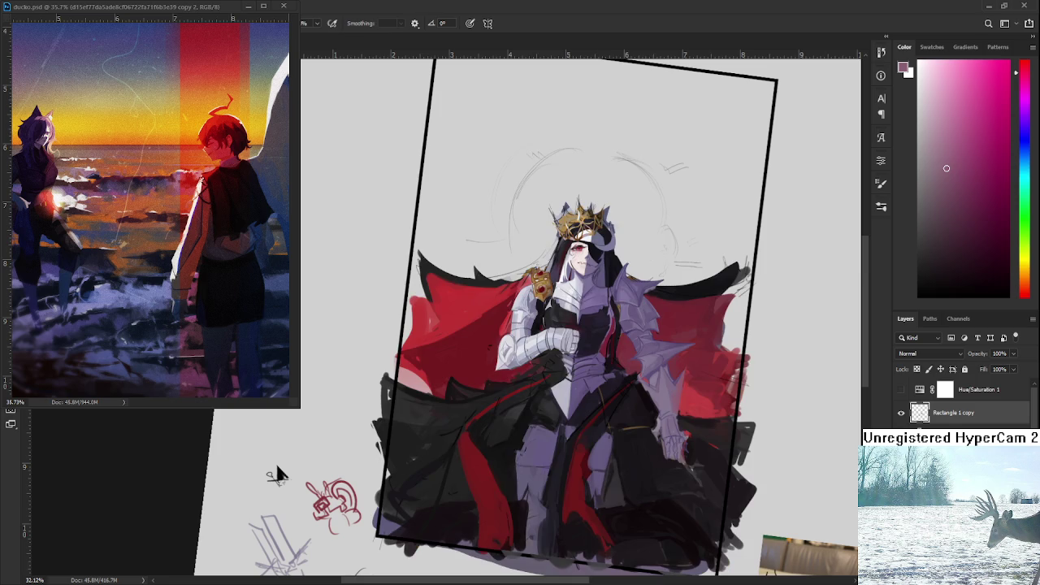
{"action": "key", "text": "Escape"}
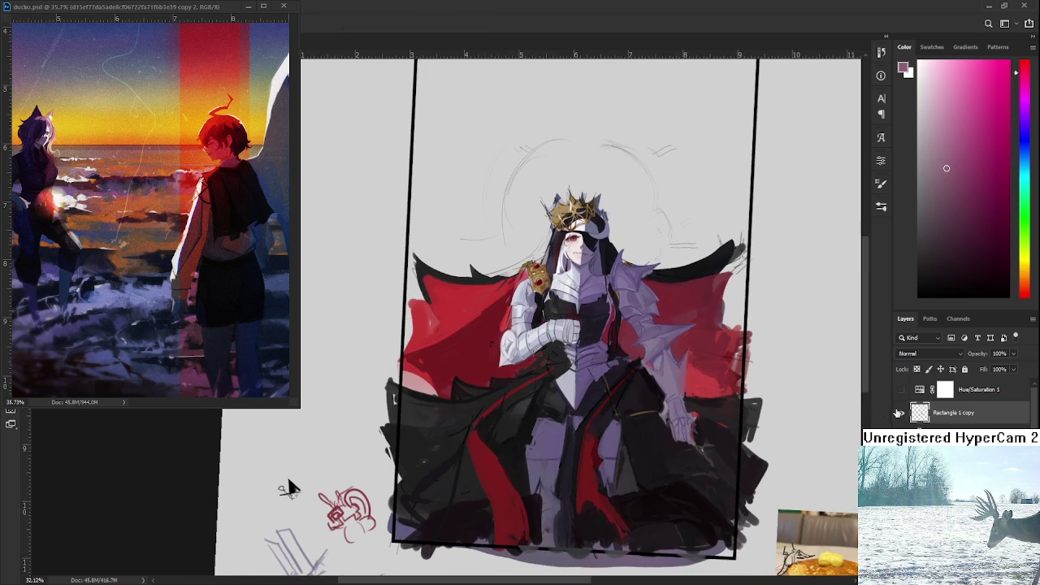
{"action": "left_click_drag", "start_coordinate": [659, 390], "coordinate": [624, 392]}
{"action": "scroll", "coordinate": [624, 393], "scroll_direction": "down", "scroll_amount": 1}
Lasso around the queen, drop the selection, and revert the figure to its rougher state.
{"action": "mouse_move", "coordinate": [599, 486]}
{"action": "left_mouse_down"}
{"action": "mouse_move", "coordinate": [425, 173]}
{"action": "mouse_move", "coordinate": [599, 484]}
{"action": "left_mouse_up"}
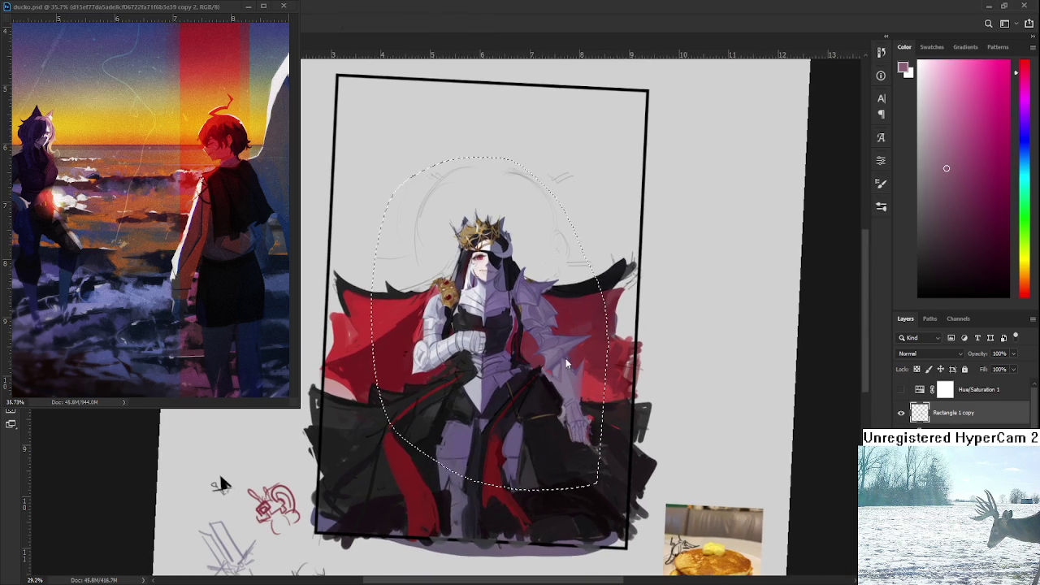
{"action": "key", "text": "ctrl+d"}
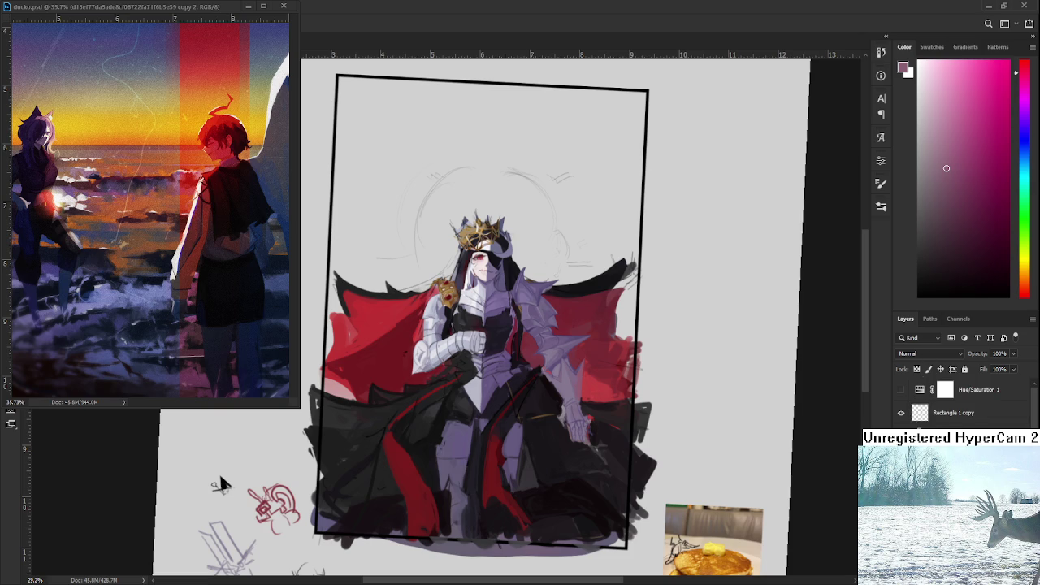
{"action": "key", "text": "ctrl+z"}
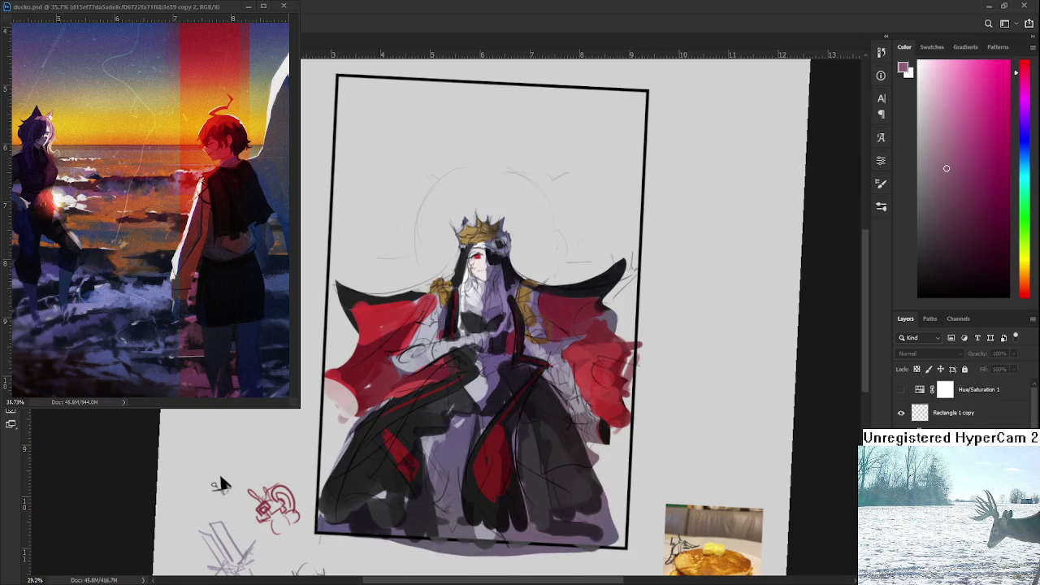
{"action": "scroll", "coordinate": [552, 430], "scroll_direction": "up", "scroll_amount": 3}
{"action": "scroll", "coordinate": [594, 441], "scroll_direction": "down", "scroll_amount": 2}
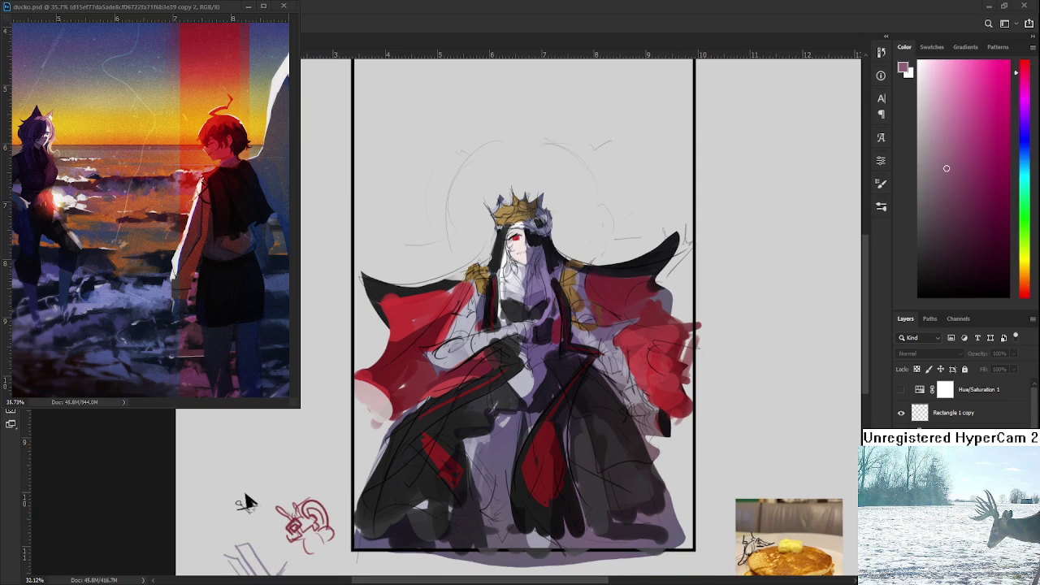
{"action": "scroll", "coordinate": [139, 536], "scroll_direction": "up", "scroll_amount": 3}
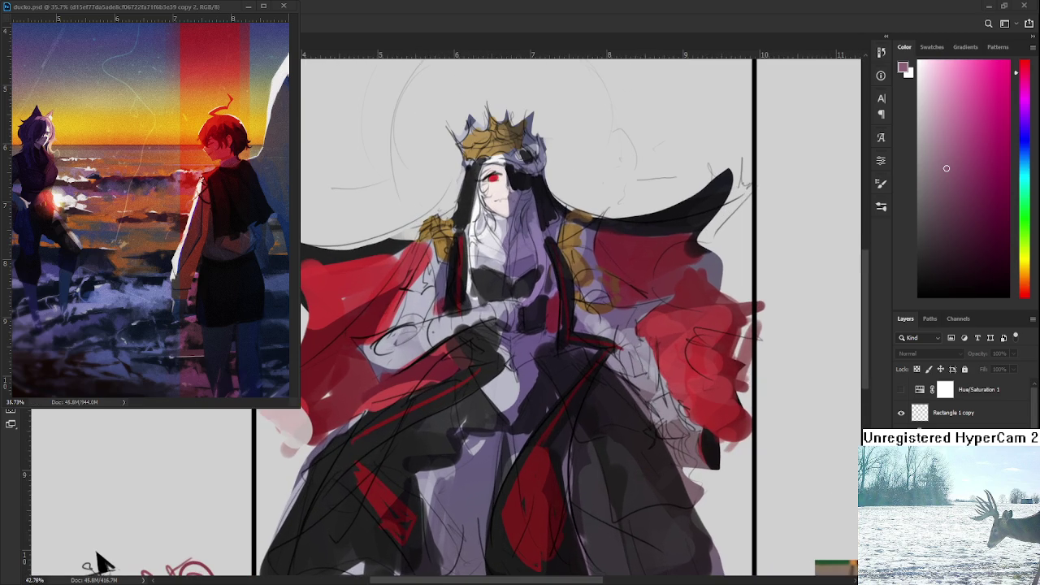
{"action": "scroll", "coordinate": [138, 544], "scroll_direction": "down", "scroll_amount": 2}
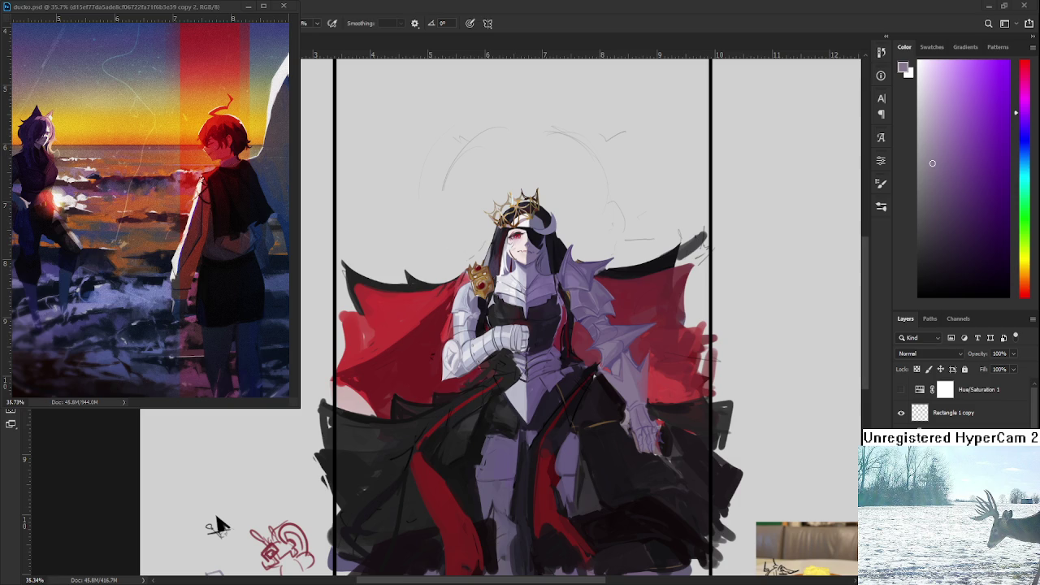
{"action": "scroll", "coordinate": [602, 366], "scroll_direction": "up", "scroll_amount": 2}
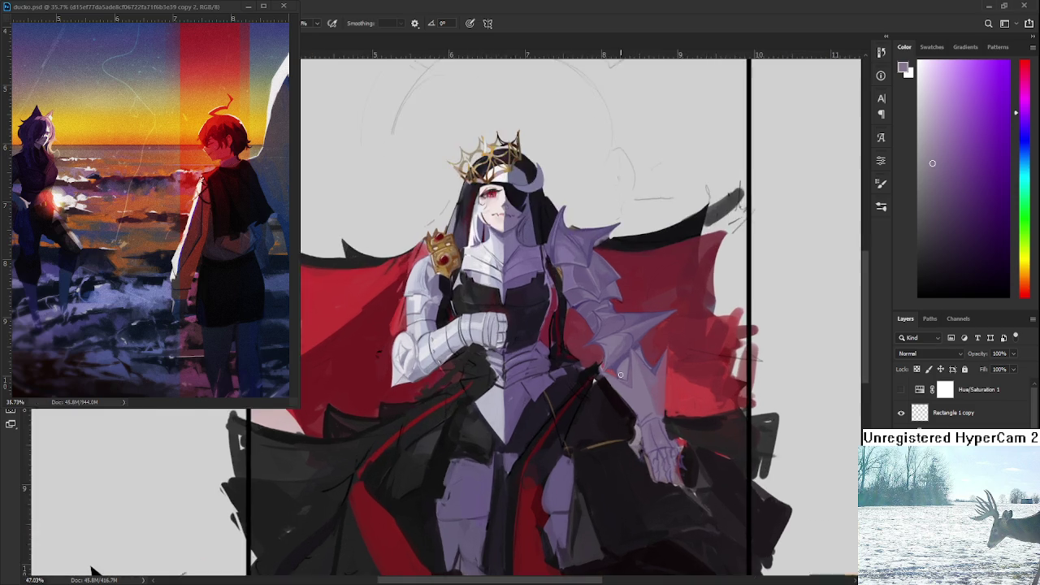
{"action": "scroll", "coordinate": [615, 369], "scroll_direction": "up", "scroll_amount": 4}
Rotate the view and paint a light-purple spike onto the pauldron.
{"action": "left_click_drag", "start_coordinate": [568, 366], "coordinate": [544, 376]}
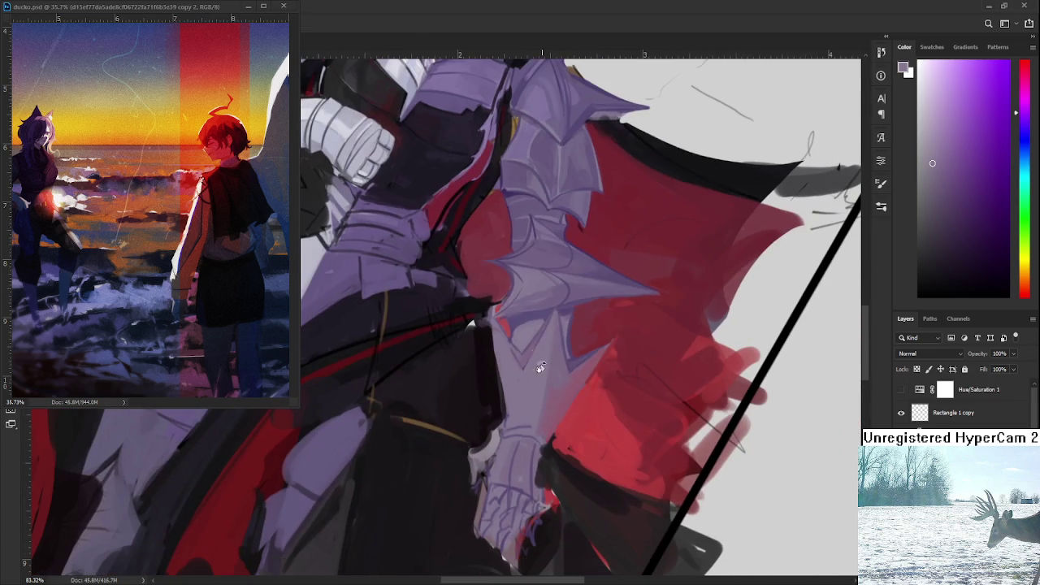
{"action": "left_click", "coordinate": [518, 316], "text": "alt"}
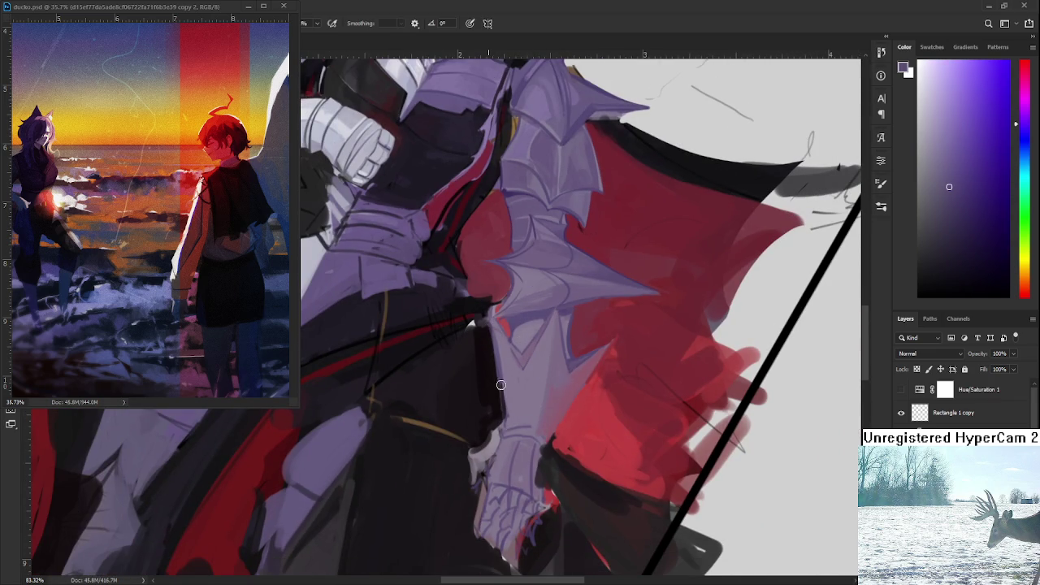
{"action": "left_click", "coordinate": [497, 358], "text": "alt"}
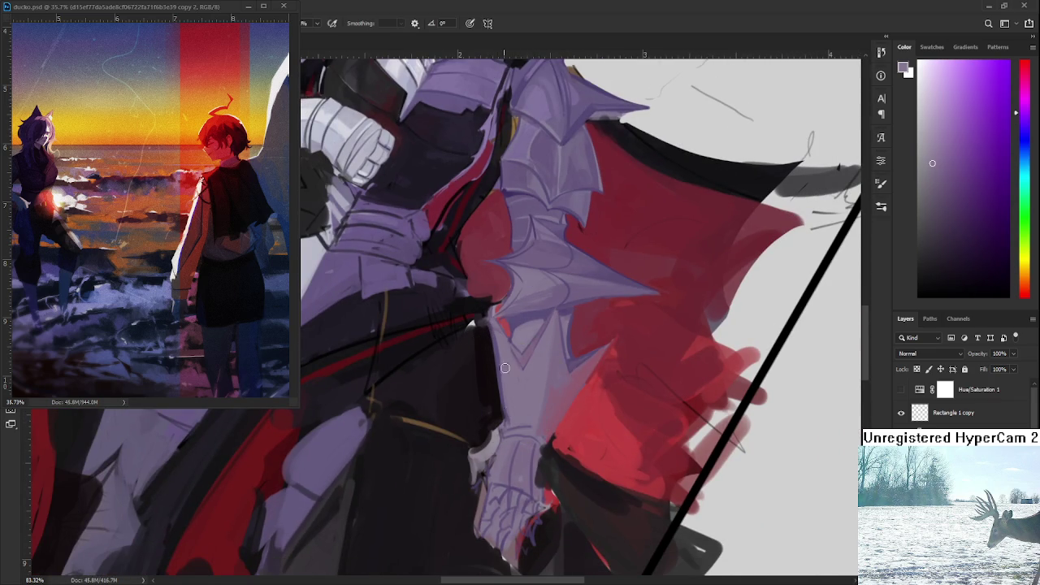
{"action": "left_click", "coordinate": [560, 362], "text": "alt"}
{"action": "left_click", "coordinate": [498, 323], "text": "alt"}
{"action": "left_click_drag", "start_coordinate": [499, 323], "coordinate": [482, 314]}
Sample shadow, magenta and cape reds, return to light purple, then reset the view rotation.
{"action": "left_click", "coordinate": [478, 331], "text": "alt"}
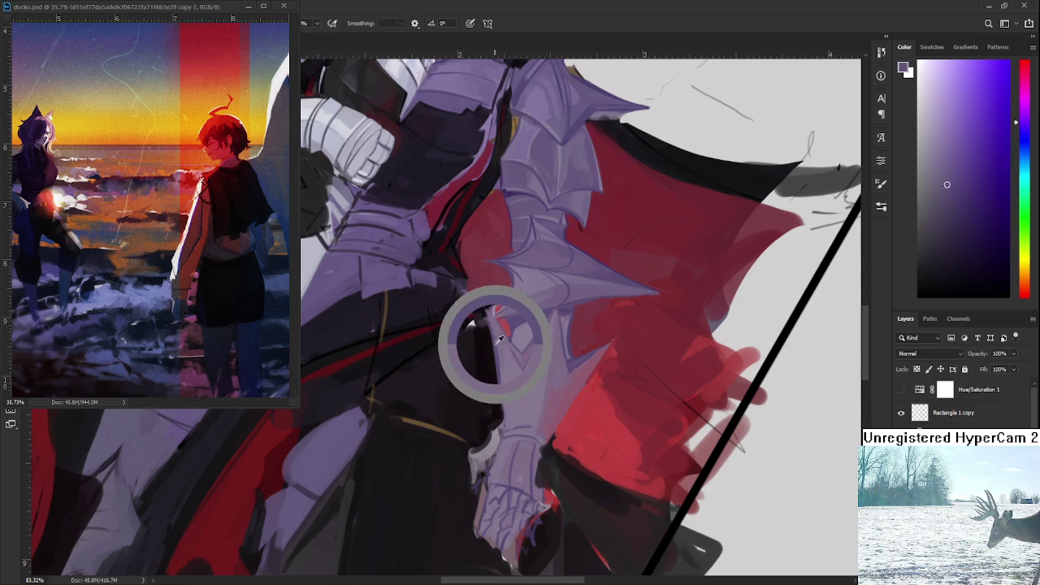
{"action": "left_click", "coordinate": [488, 338], "text": "alt"}
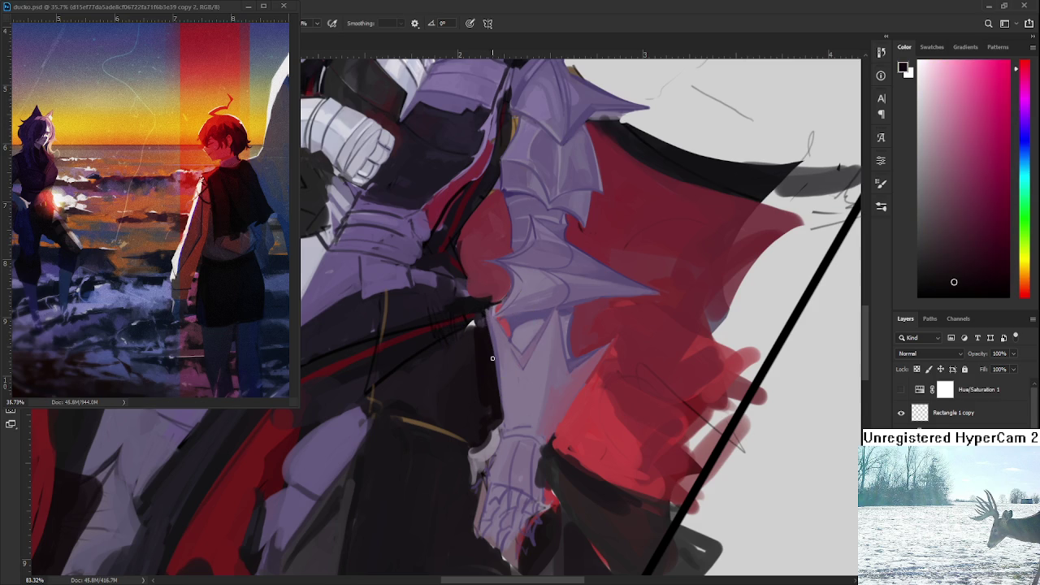
{"action": "left_click", "coordinate": [487, 308], "text": "alt"}
{"action": "left_click", "coordinate": [495, 325], "text": "alt"}
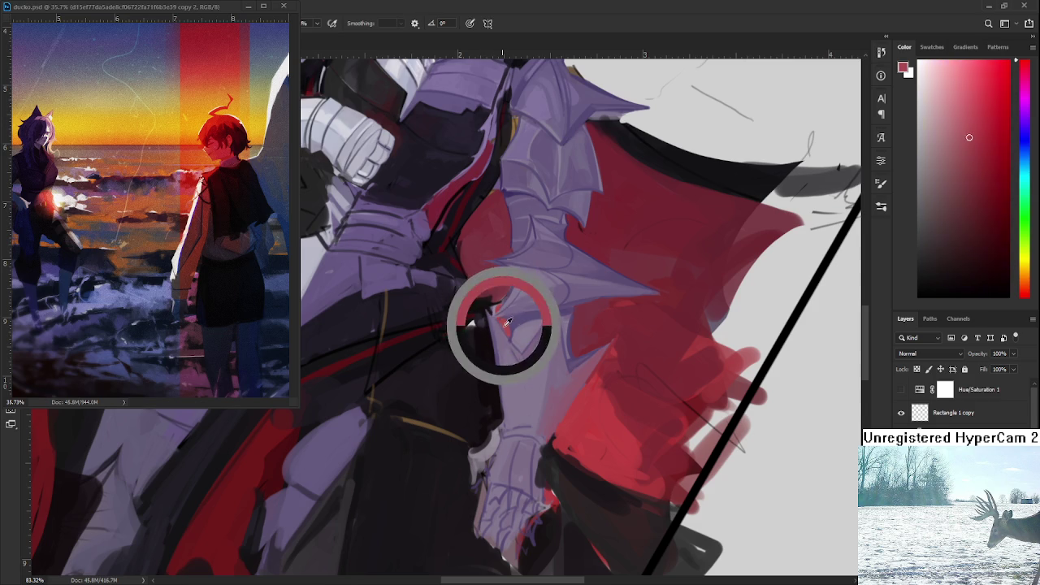
{"action": "left_click", "coordinate": [499, 323], "text": "alt"}
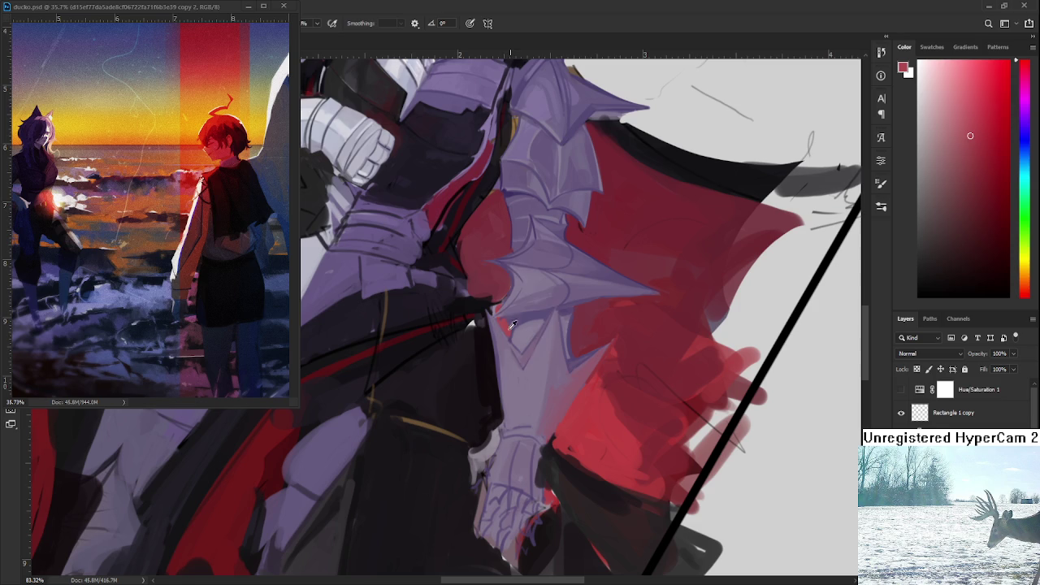
{"action": "left_click", "coordinate": [508, 330], "text": "alt"}
{"action": "left_click", "coordinate": [507, 337], "text": "alt"}
{"action": "mouse_move", "coordinate": [508, 338]}
{"action": "left_mouse_down"}
{"action": "mouse_move", "coordinate": [646, 354]}
{"action": "mouse_move", "coordinate": [484, 351]}
{"action": "mouse_move", "coordinate": [604, 380]}
{"action": "left_mouse_up"}
{"action": "key", "text": "ctrl+0"}
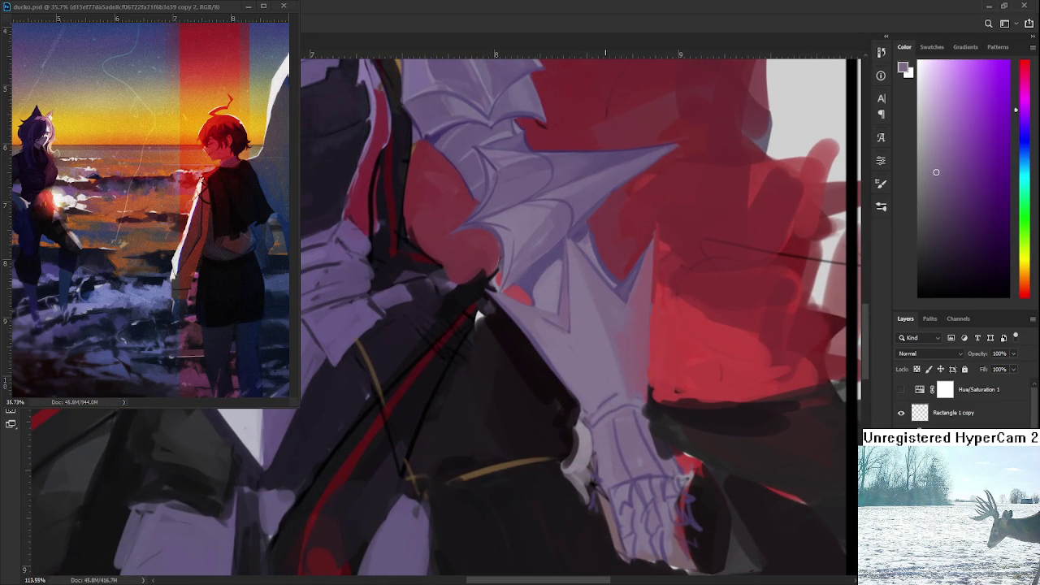
Zoom in and sample lavender-grey shades for painting the forearm plate.
{"action": "scroll", "coordinate": [590, 379], "scroll_direction": "up", "scroll_amount": 1}
{"action": "left_click", "coordinate": [547, 245], "text": "alt"}
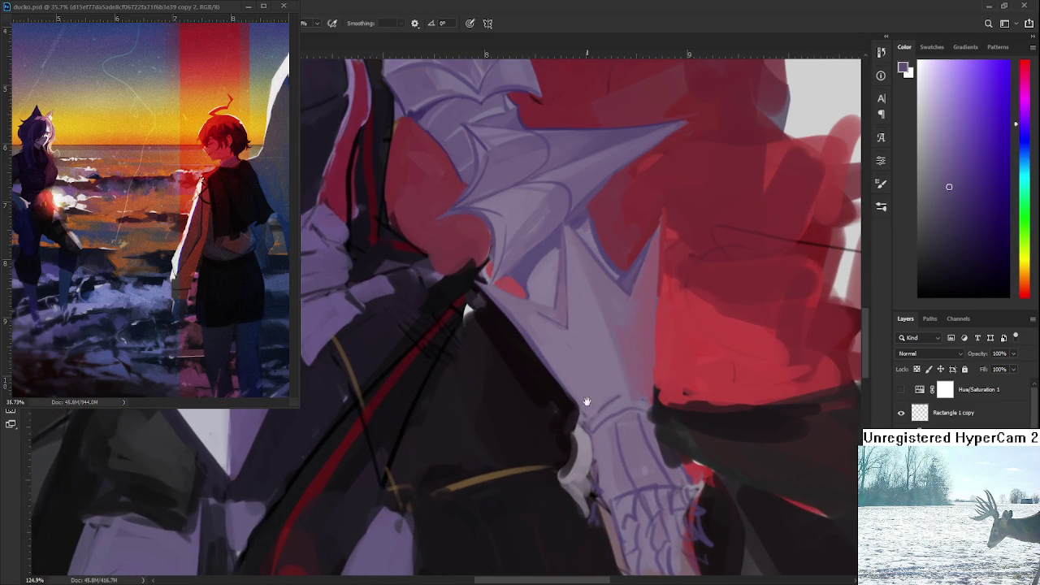
{"action": "scroll", "coordinate": [553, 309], "scroll_direction": "down", "scroll_amount": 1}
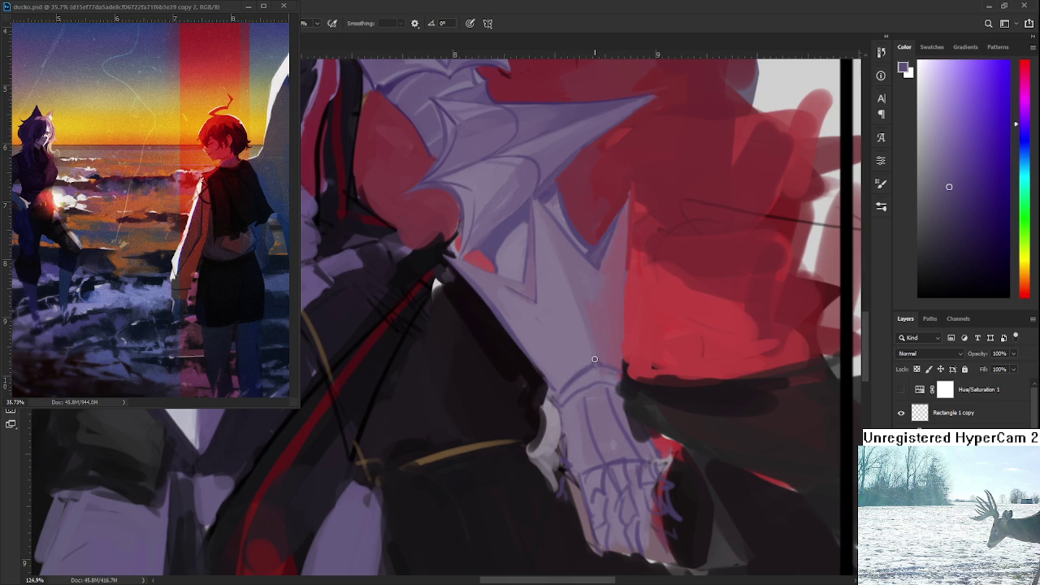
{"action": "left_click", "coordinate": [592, 361], "text": "alt"}
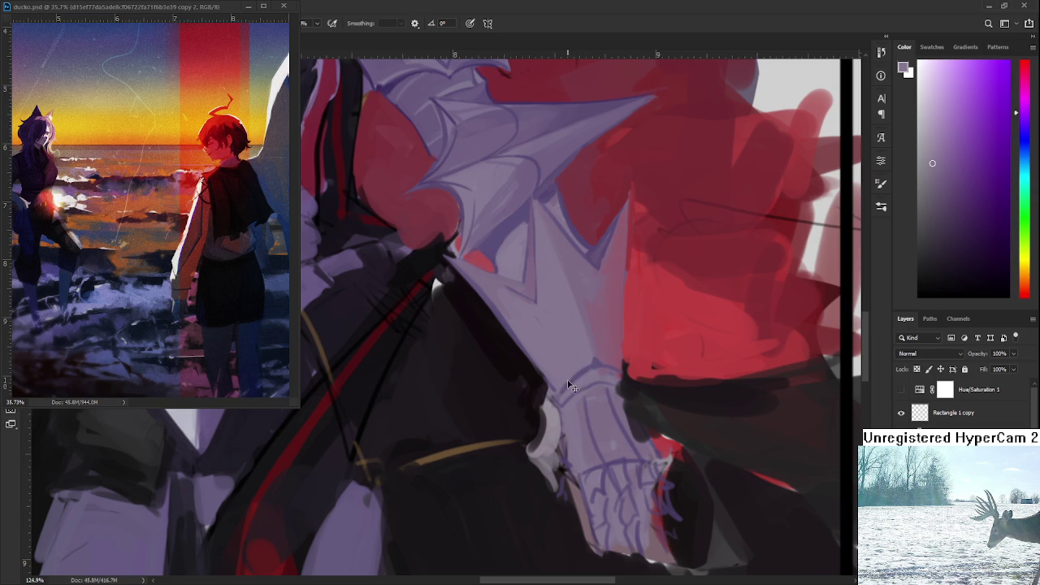
{"action": "left_click", "coordinate": [599, 360], "text": "alt"}
{"action": "scroll", "coordinate": [585, 362], "scroll_direction": "down", "scroll_amount": 1}
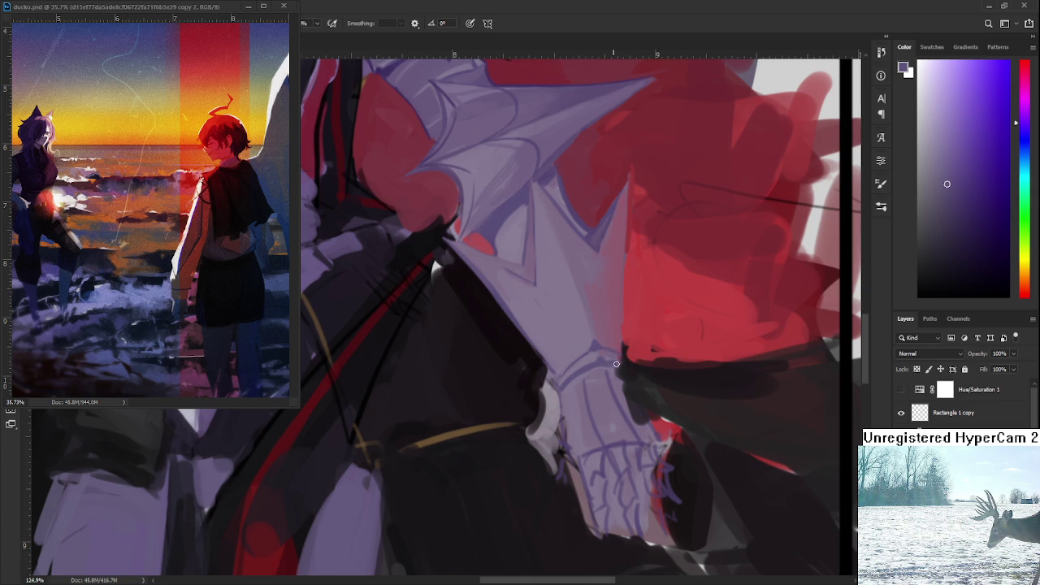
{"action": "scroll", "coordinate": [616, 351], "scroll_direction": "up", "scroll_amount": 4}
{"action": "scroll", "coordinate": [616, 351], "scroll_direction": "right", "scroll_amount": 2}
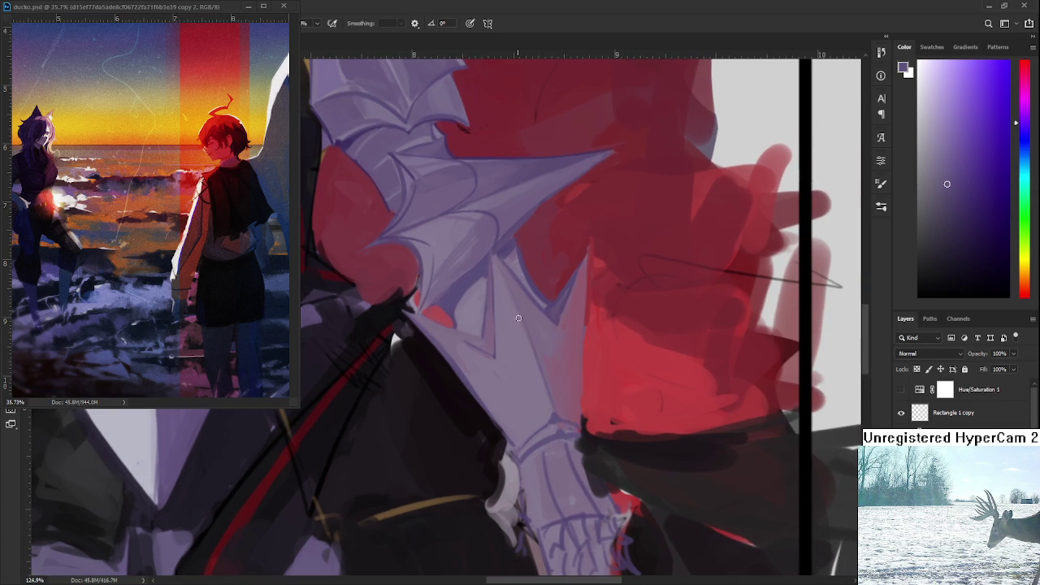
Work across the forearm plate toward the pauldron spikes, resampling armour colours.
{"action": "left_click_drag", "start_coordinate": [564, 360], "coordinate": [571, 267]}
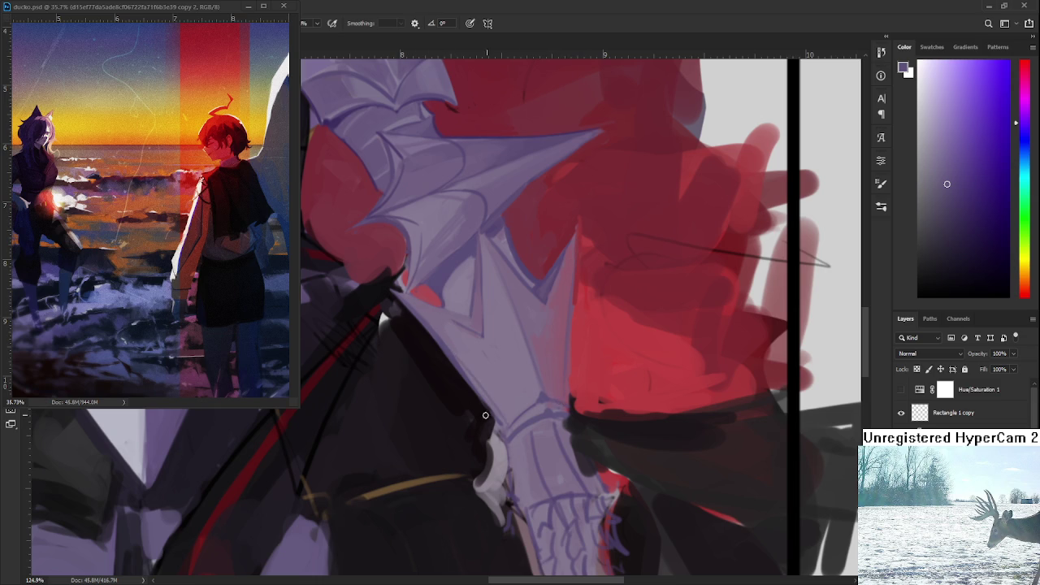
{"action": "left_click", "coordinate": [491, 364], "text": "alt"}
{"action": "left_click", "coordinate": [547, 281], "text": "alt"}
{"action": "left_click_drag", "start_coordinate": [409, 293], "coordinate": [437, 348]}
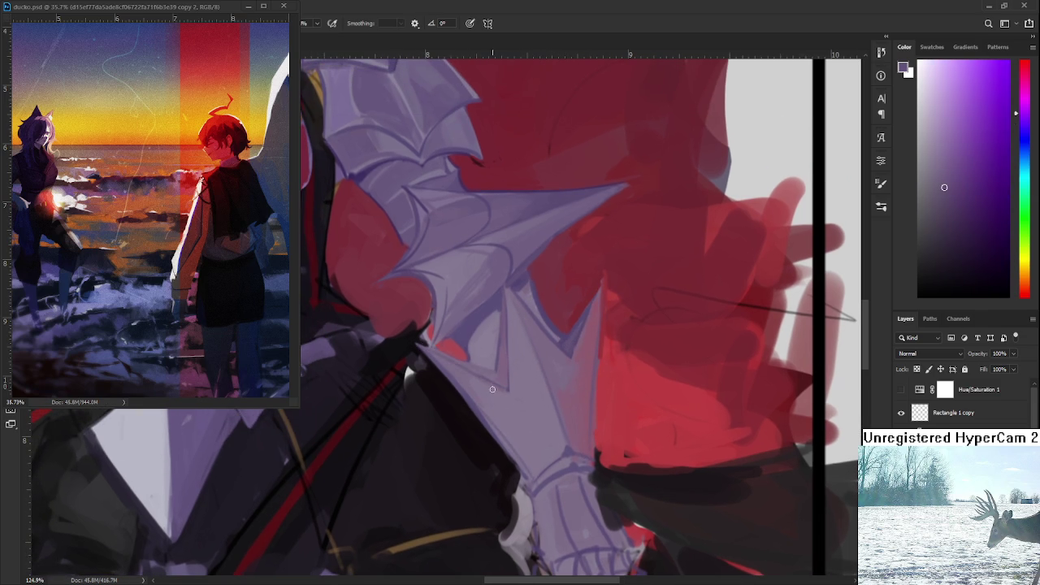
{"action": "left_click", "coordinate": [468, 368], "text": "alt"}
{"action": "left_click", "coordinate": [469, 317], "text": "alt"}
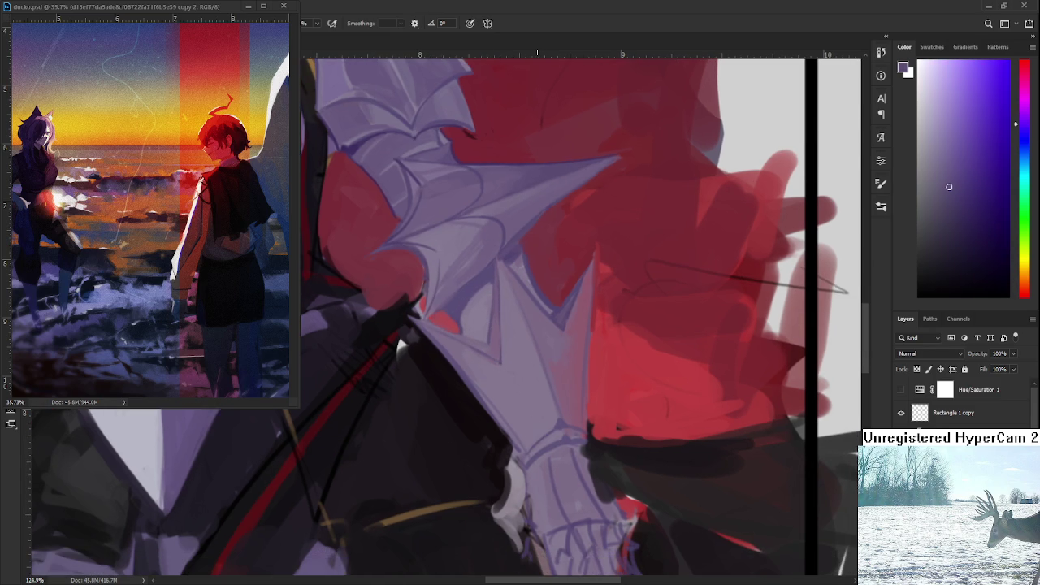
{"action": "scroll", "coordinate": [545, 389], "scroll_direction": "down", "scroll_amount": 5}
{"action": "scroll", "coordinate": [520, 404], "scroll_direction": "up", "scroll_amount": 3}
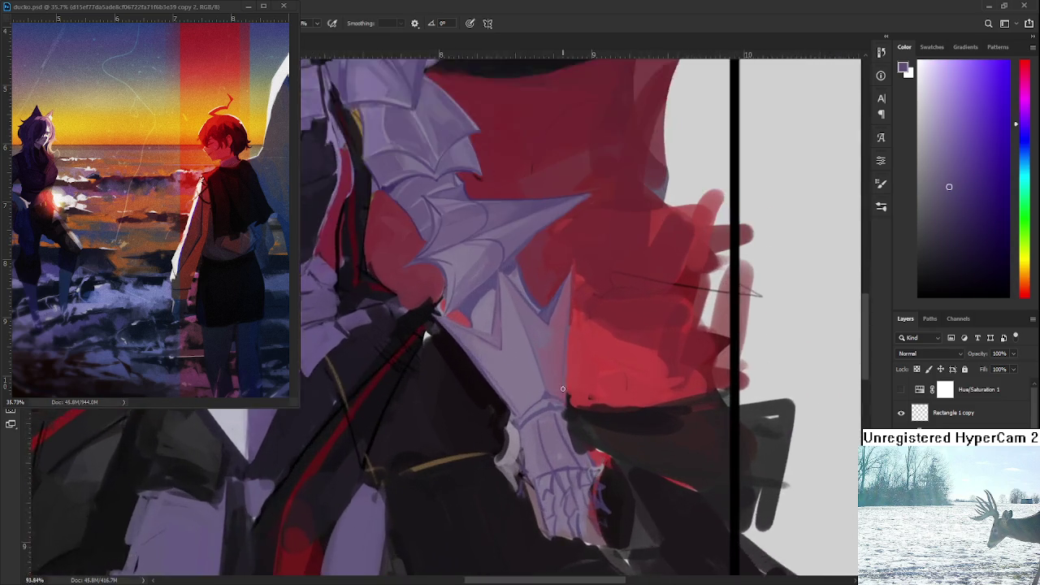
At 151% zoom, sample near-black and purple tones for the gauntlet wrist, then zoom out.
{"action": "scroll", "coordinate": [519, 404], "scroll_direction": "up", "scroll_amount": 2}
{"action": "left_click_drag", "start_coordinate": [520, 404], "coordinate": [508, 364]}
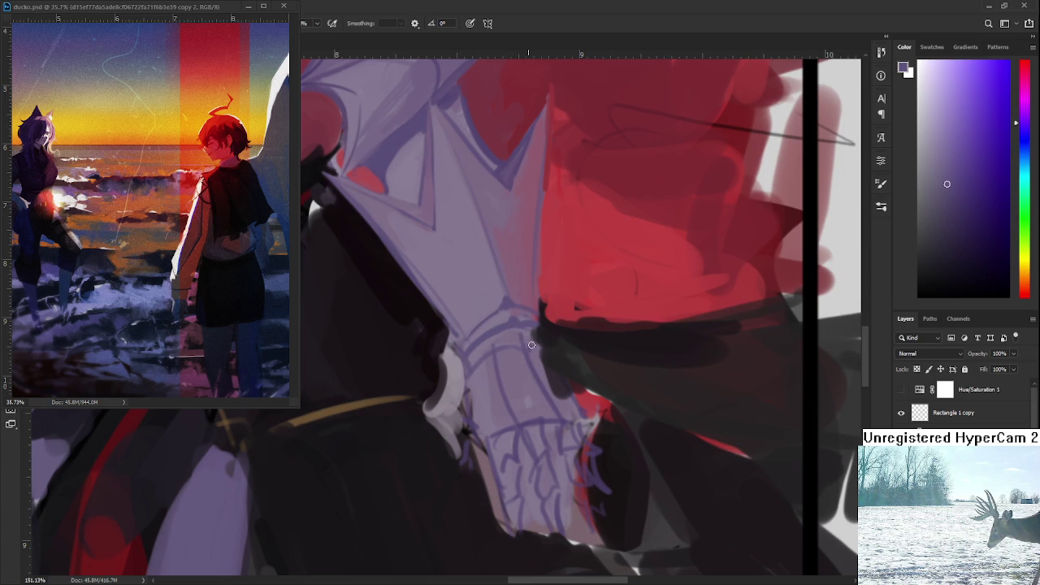
{"action": "left_click", "coordinate": [519, 333], "text": "alt"}
{"action": "left_click", "coordinate": [507, 338], "text": "alt"}
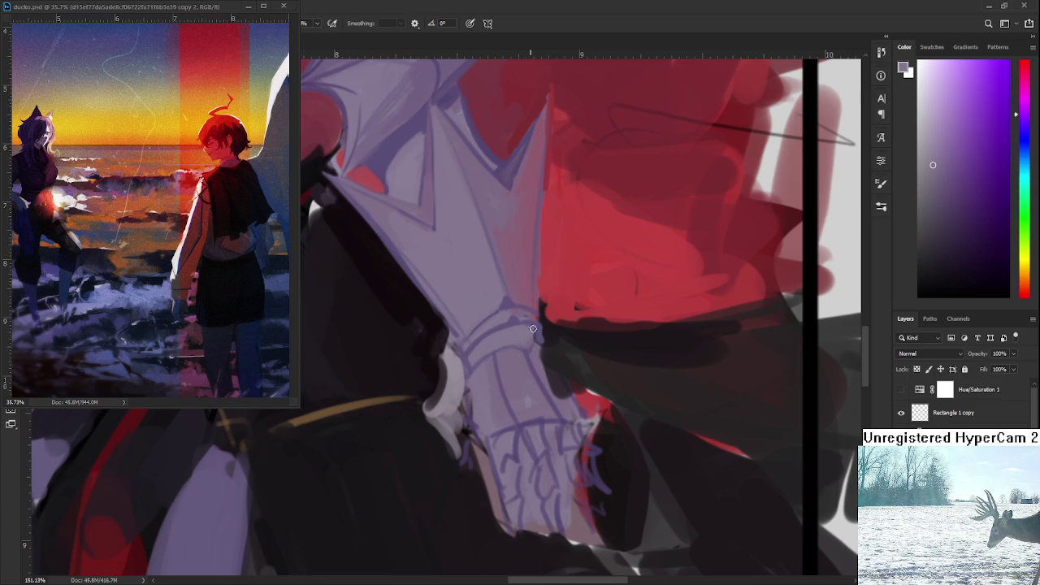
{"action": "left_click", "coordinate": [545, 332], "text": "alt"}
{"action": "left_click", "coordinate": [545, 331], "text": "alt"}
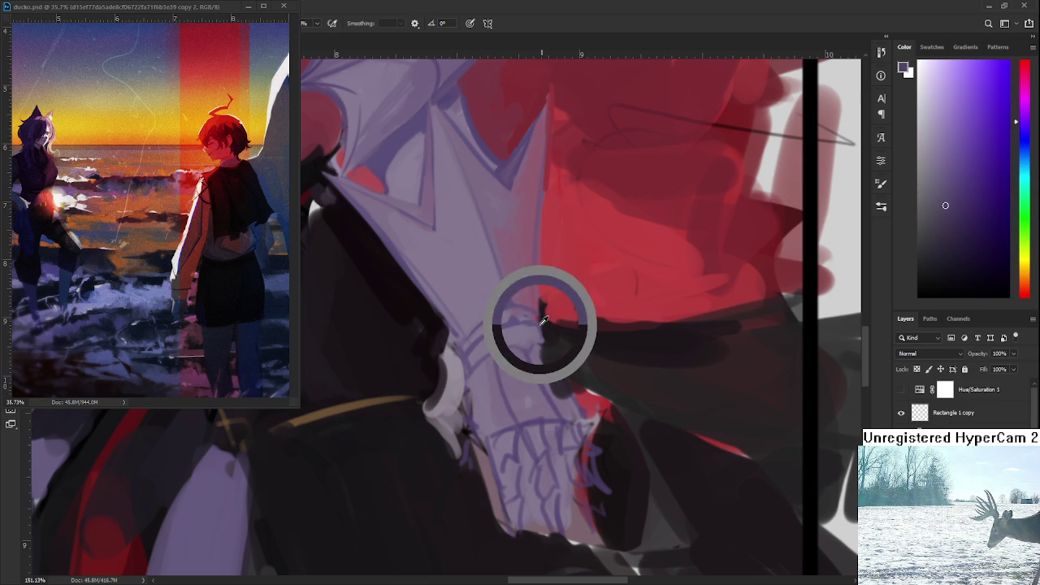
{"action": "left_click", "coordinate": [539, 348], "text": "alt"}
{"action": "left_click", "coordinate": [535, 339], "text": "alt"}
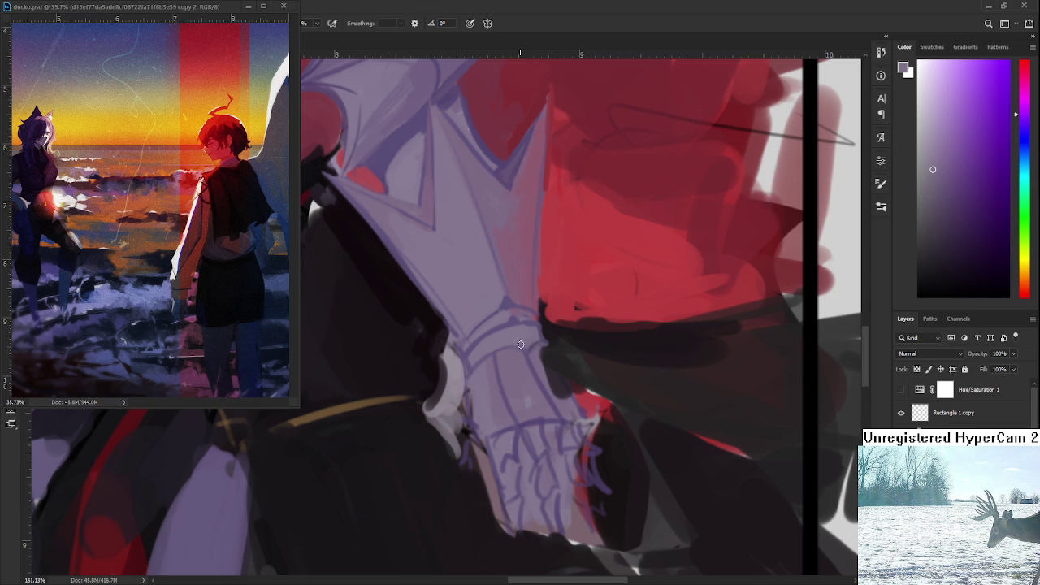
{"action": "scroll", "coordinate": [518, 345], "scroll_direction": "down", "scroll_amount": 3}
{"action": "scroll", "coordinate": [518, 344], "scroll_direction": "down", "scroll_amount": 3}
{"action": "scroll", "coordinate": [570, 333], "scroll_direction": "down", "scroll_amount": 1}
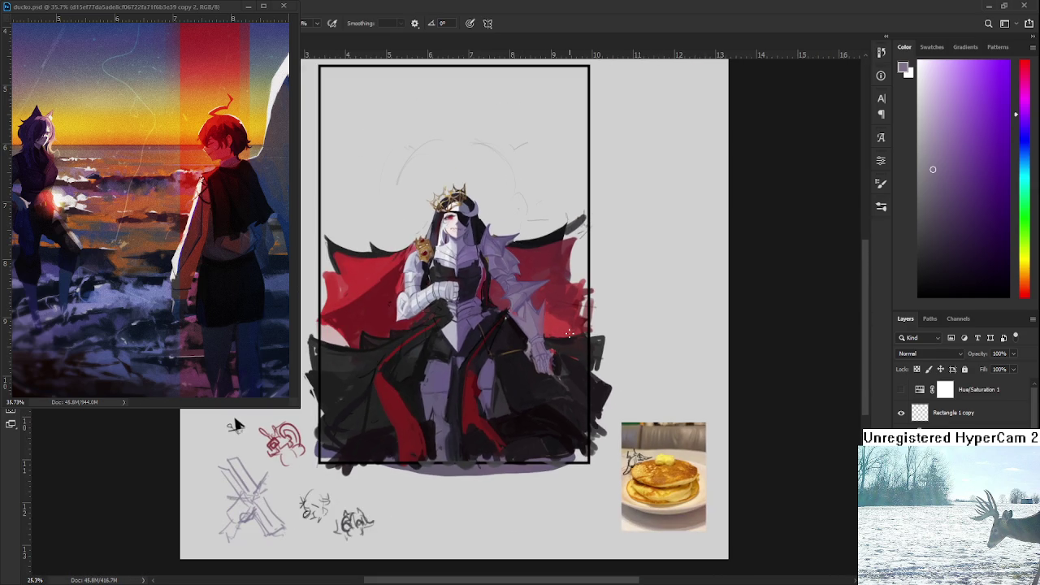
Zoom in on the gauntlet wrist and sample a gauntlet colour for its shading.
{"action": "scroll", "coordinate": [571, 333], "scroll_direction": "up", "scroll_amount": 1}
{"action": "scroll", "coordinate": [576, 345], "scroll_direction": "up", "scroll_amount": 1}
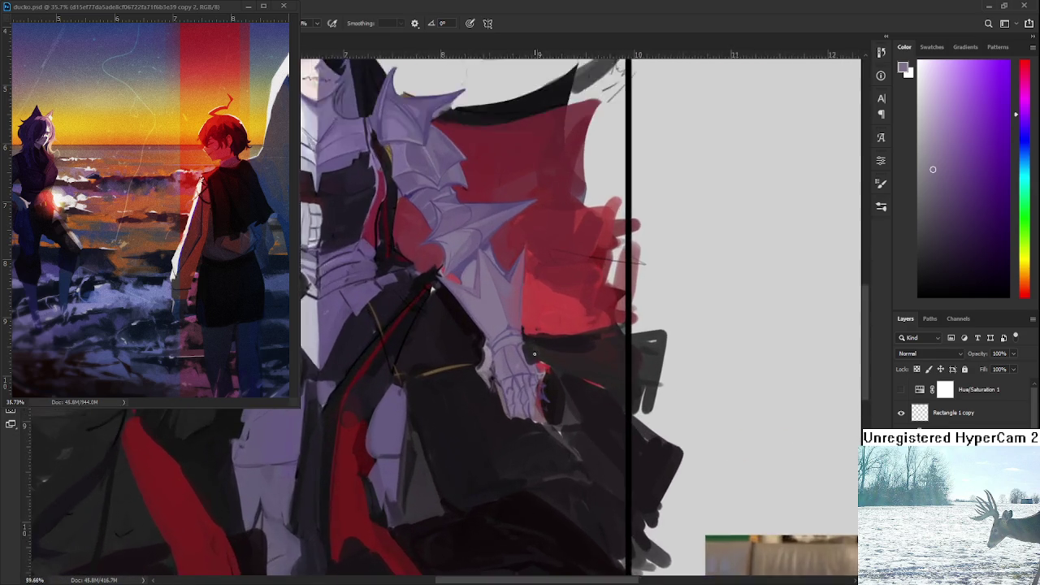
{"action": "scroll", "coordinate": [581, 357], "scroll_direction": "up", "scroll_amount": 1}
{"action": "scroll", "coordinate": [587, 370], "scroll_direction": "up", "scroll_amount": 1}
{"action": "scroll", "coordinate": [587, 370], "scroll_direction": "up", "scroll_amount": 1}
{"action": "scroll", "coordinate": [499, 417], "scroll_direction": "up", "scroll_amount": 1}
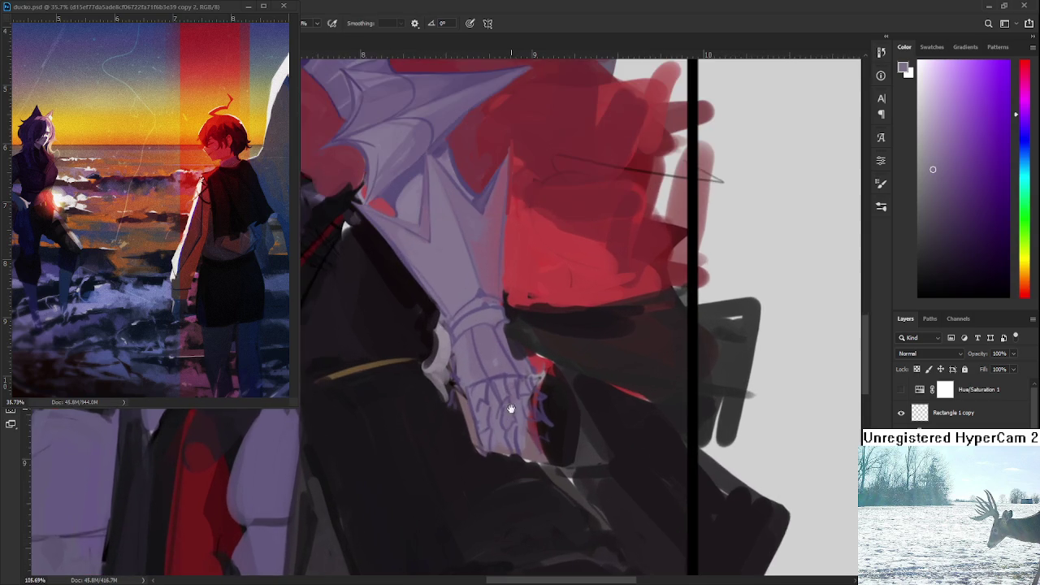
{"action": "scroll", "coordinate": [507, 406], "scroll_direction": "up", "scroll_amount": 1}
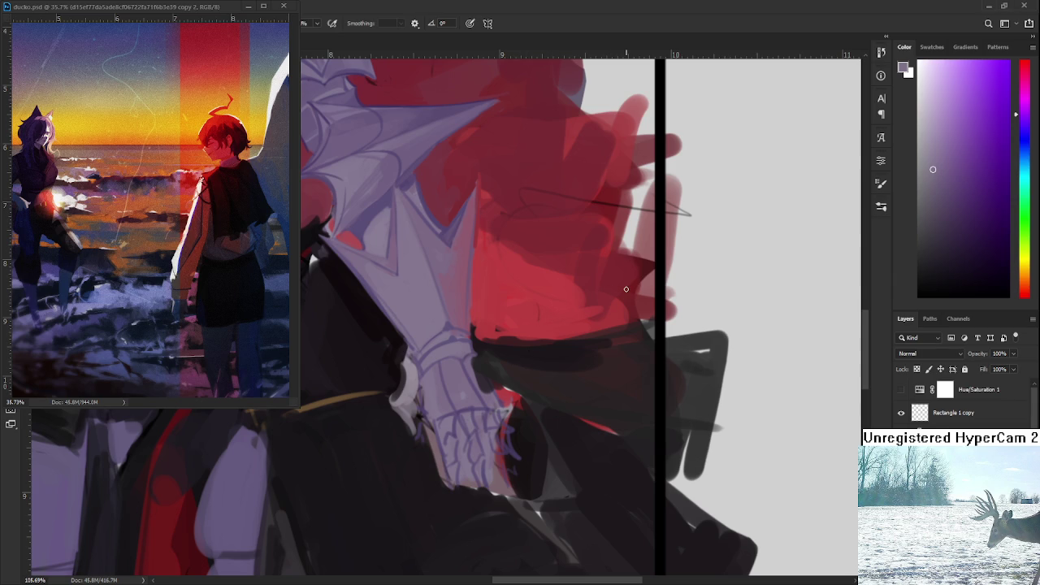
{"action": "left_click_drag", "start_coordinate": [490, 349], "coordinate": [471, 355]}
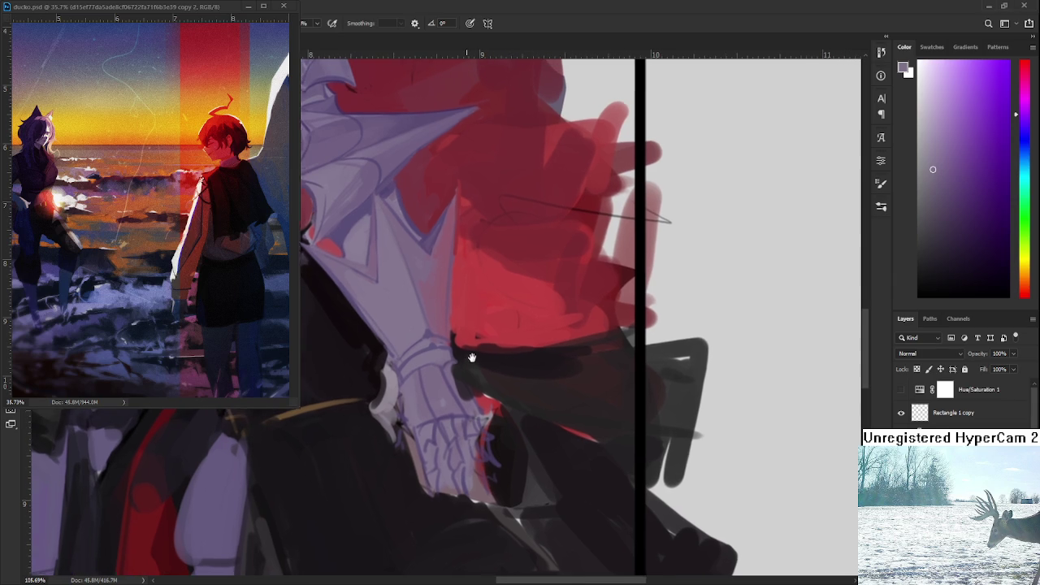
{"action": "left_click", "coordinate": [451, 356], "text": "alt"}
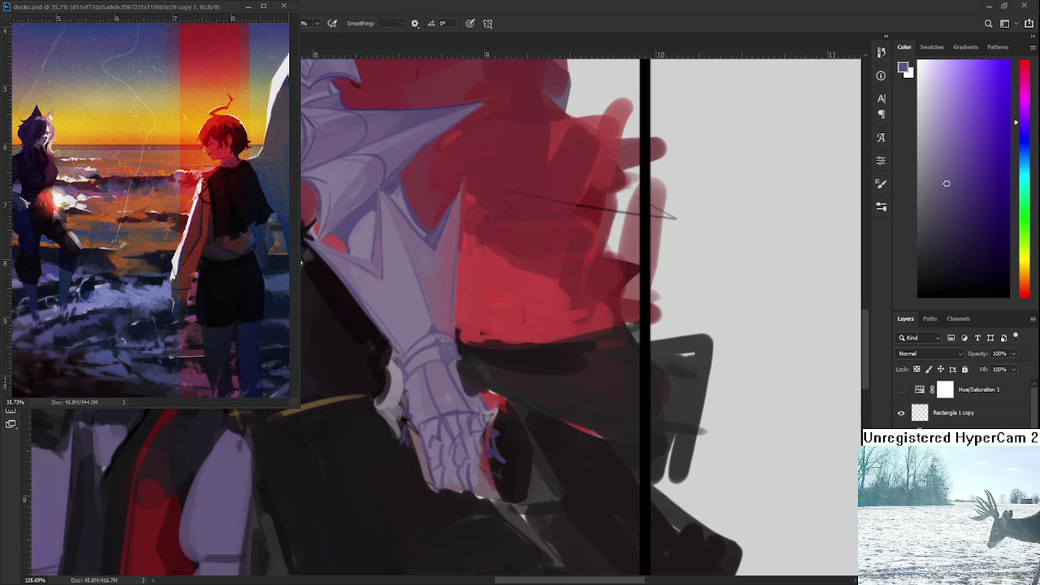
Sample several lavender tones from the gauntlet's knuckles and wrist bands.
{"action": "scroll", "coordinate": [475, 465], "scroll_direction": "up", "scroll_amount": 3}
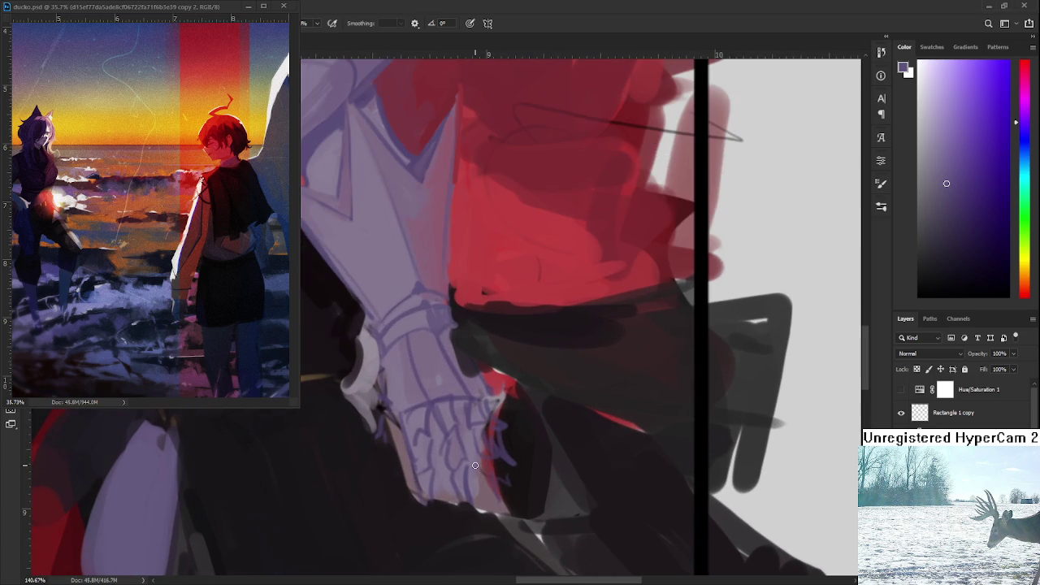
{"action": "left_click", "coordinate": [451, 342], "text": "alt"}
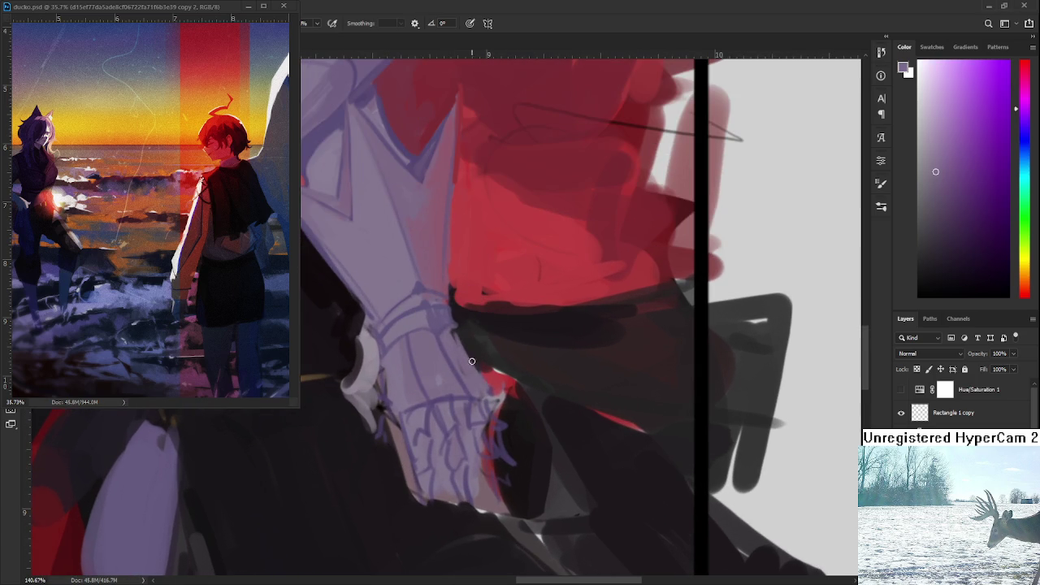
{"action": "left_click", "coordinate": [461, 340], "text": "alt"}
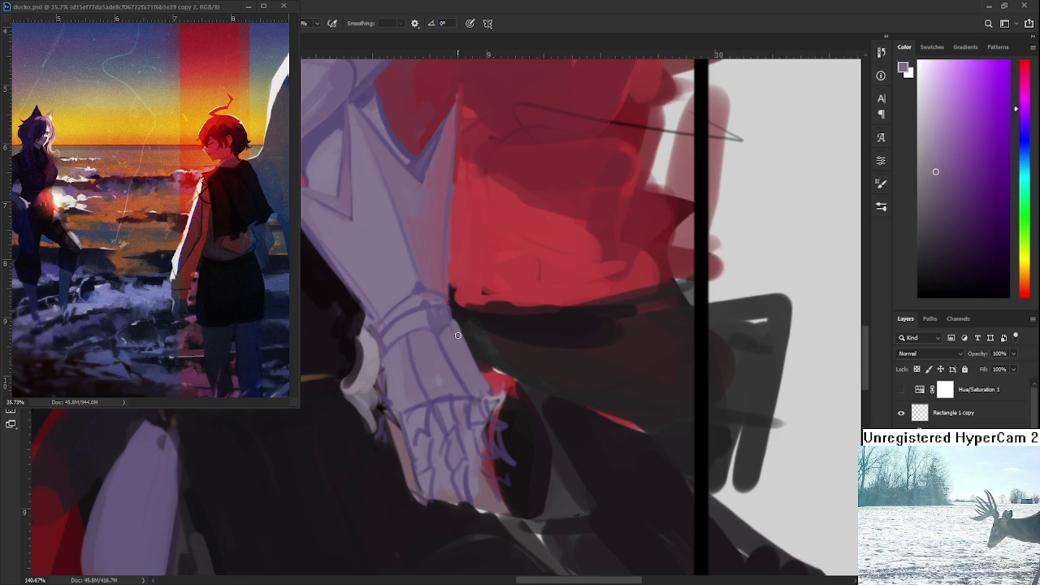
{"action": "left_click", "coordinate": [478, 349], "text": "alt"}
{"action": "left_click", "coordinate": [457, 332], "text": "alt"}
Shift the view toward the hand, zoom out to check the full figure, and zoom back in.
{"action": "left_click_drag", "start_coordinate": [492, 370], "coordinate": [514, 409]}
{"action": "scroll", "coordinate": [515, 411], "scroll_direction": "down", "scroll_amount": 3}
{"action": "scroll", "coordinate": [517, 412], "scroll_direction": "down", "scroll_amount": 3}
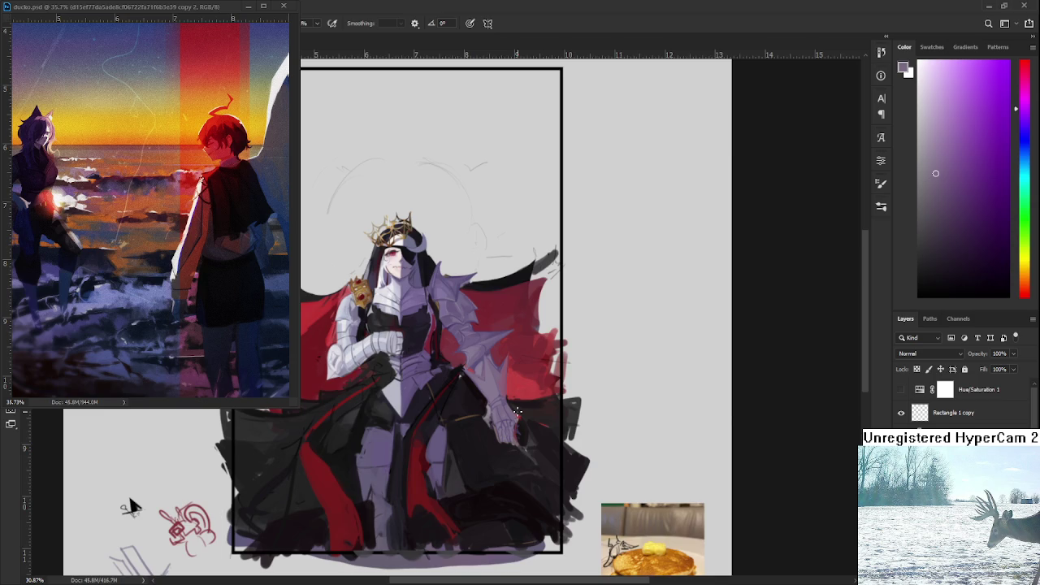
{"action": "scroll", "coordinate": [517, 412], "scroll_direction": "up", "scroll_amount": 1}
{"action": "scroll", "coordinate": [520, 413], "scroll_direction": "up", "scroll_amount": 2}
{"action": "scroll", "coordinate": [528, 416], "scroll_direction": "up", "scroll_amount": 1}
{"action": "scroll", "coordinate": [532, 417], "scroll_direction": "up", "scroll_amount": 1}
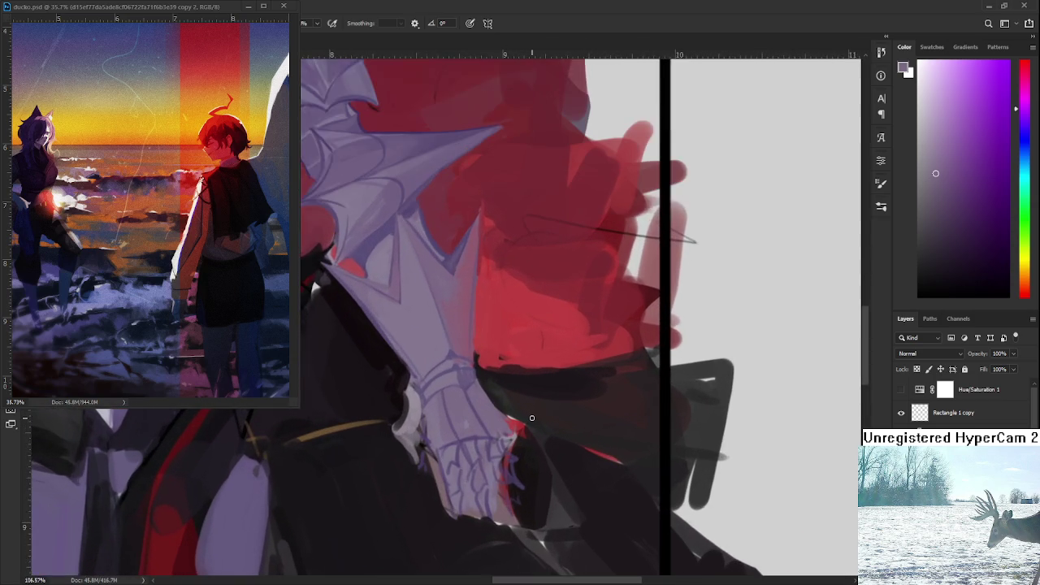
{"action": "scroll", "coordinate": [531, 418], "scroll_direction": "up", "scroll_amount": 1}
{"action": "scroll", "coordinate": [531, 417], "scroll_direction": "up", "scroll_amount": 1}
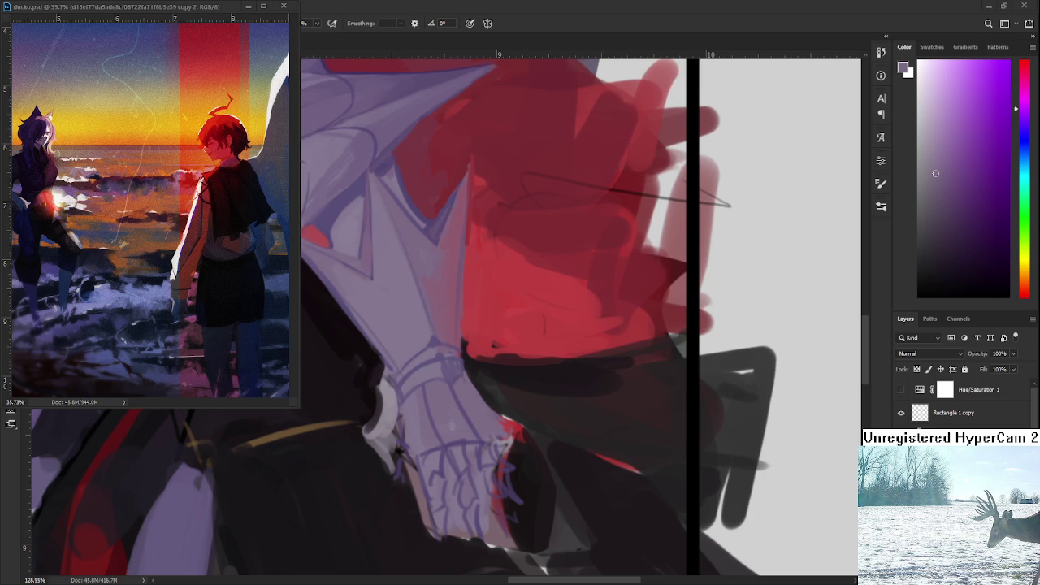
{"action": "scroll", "coordinate": [474, 382], "scroll_direction": "down", "scroll_amount": 4}
Paint near-black gaps between the gauntlet's fingers.
{"action": "scroll", "coordinate": [455, 401], "scroll_direction": "up", "scroll_amount": 4}
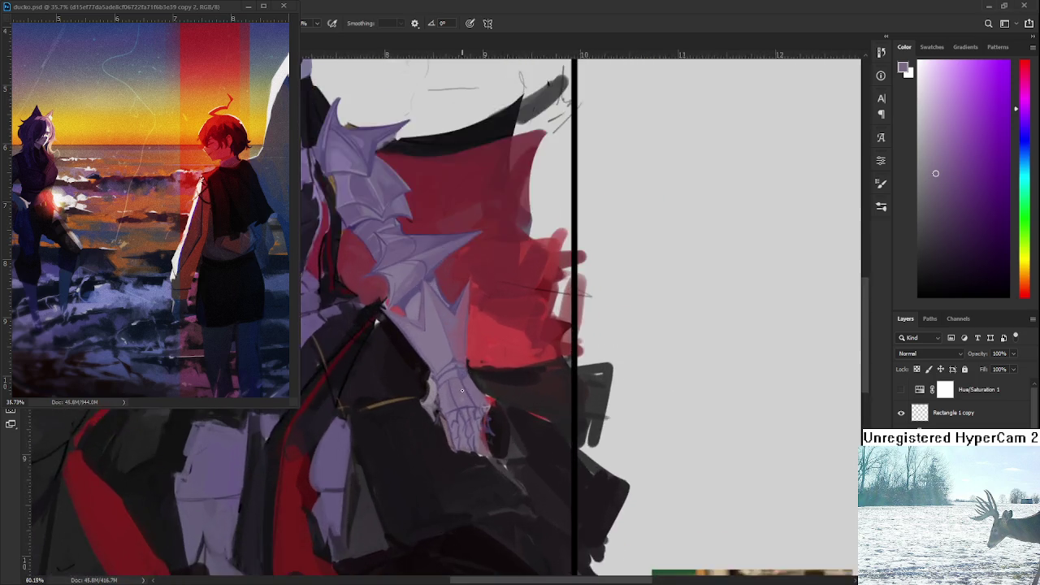
{"action": "scroll", "coordinate": [456, 400], "scroll_direction": "down", "scroll_amount": 2}
{"action": "scroll", "coordinate": [459, 431], "scroll_direction": "down", "scroll_amount": 1}
{"action": "left_click", "coordinate": [464, 466], "text": "alt"}
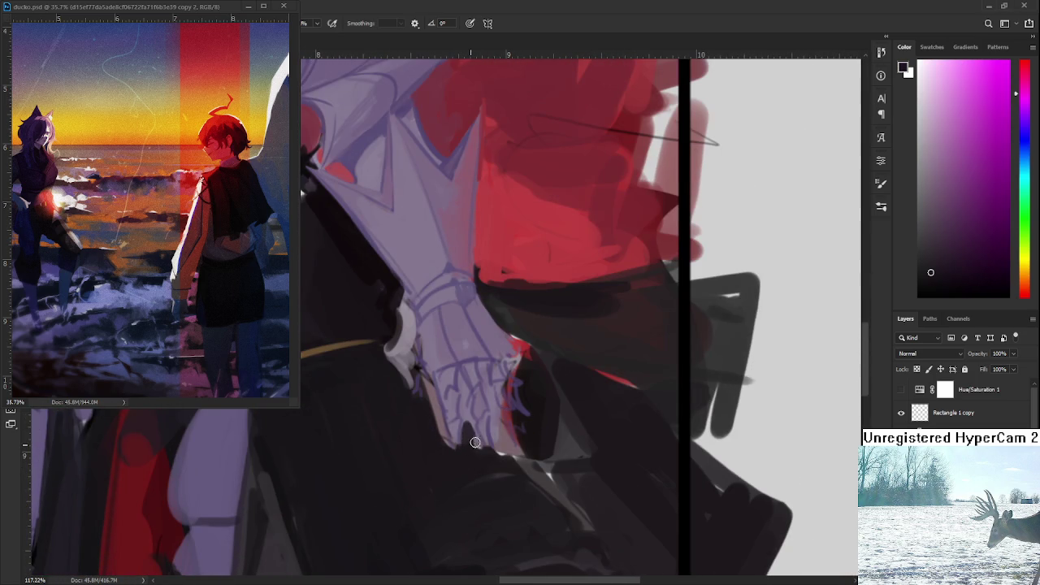
{"action": "mouse_move", "coordinate": [471, 424]}
{"action": "left_mouse_down"}
{"action": "mouse_move", "coordinate": [459, 411]}
{"action": "mouse_move", "coordinate": [463, 381]}
{"action": "mouse_move", "coordinate": [470, 429]}
{"action": "left_mouse_up"}
{"action": "left_click_drag", "start_coordinate": [483, 364], "coordinate": [499, 451]}
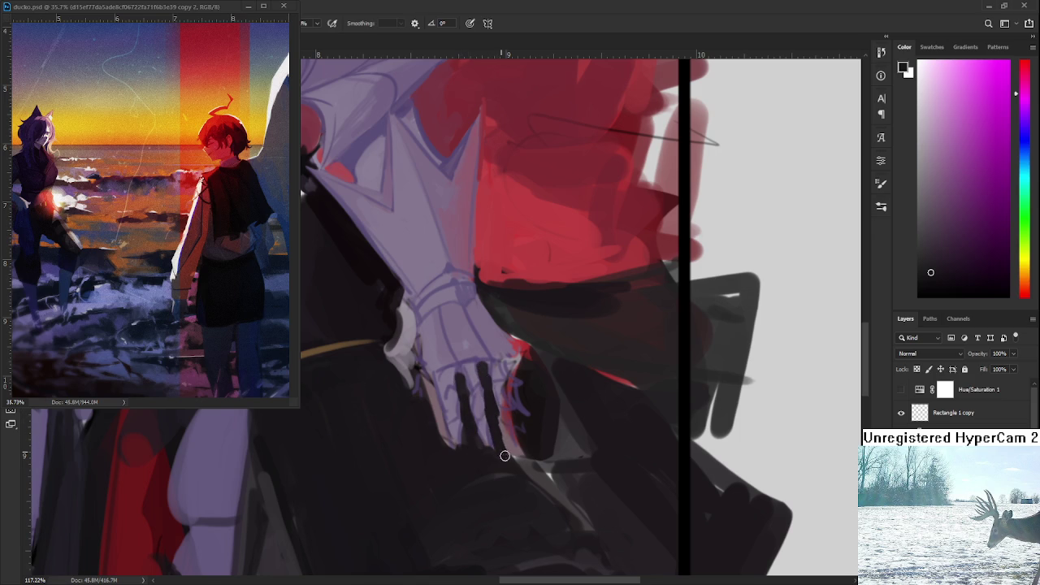
Paint light lavender edges down the individual gauntlet fingers.
{"action": "left_click", "coordinate": [499, 364], "text": "alt"}
{"action": "left_click_drag", "start_coordinate": [497, 385], "coordinate": [512, 444]}
{"action": "left_click", "coordinate": [506, 361], "text": "alt"}
{"action": "left_click_drag", "start_coordinate": [493, 376], "coordinate": [504, 421]}
{"action": "left_click", "coordinate": [500, 370], "text": "alt"}
{"action": "mouse_move", "coordinate": [510, 361]}
{"action": "left_mouse_down"}
{"action": "mouse_move", "coordinate": [513, 401]}
{"action": "mouse_move", "coordinate": [529, 417]}
{"action": "left_mouse_up"}
Add near-black touches along the finger edges, darkening a lighter finger edge.
{"action": "left_click", "coordinate": [530, 403], "text": "alt"}
{"action": "left_click", "coordinate": [517, 351], "text": "alt"}
{"action": "left_click", "coordinate": [506, 345], "text": "alt"}
{"action": "left_click_drag", "start_coordinate": [517, 351], "coordinate": [560, 409]}
{"action": "left_click", "coordinate": [446, 351], "text": "alt"}
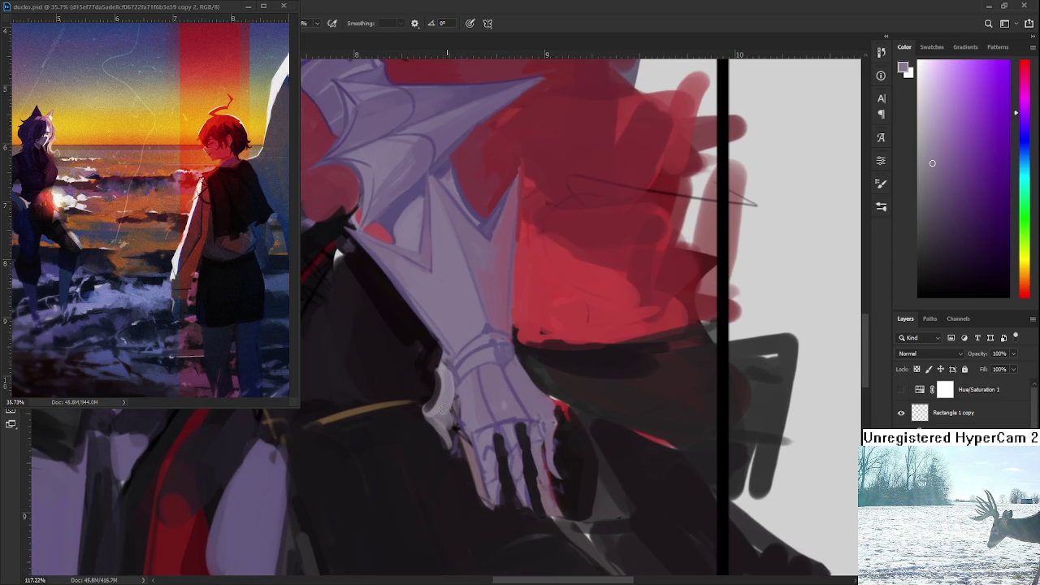
{"action": "left_click", "coordinate": [443, 426], "text": "alt"}
{"action": "left_click_drag", "start_coordinate": [439, 410], "coordinate": [430, 425]}
{"action": "scroll", "coordinate": [467, 400], "scroll_direction": "down", "scroll_amount": 5, "text": "alt"}
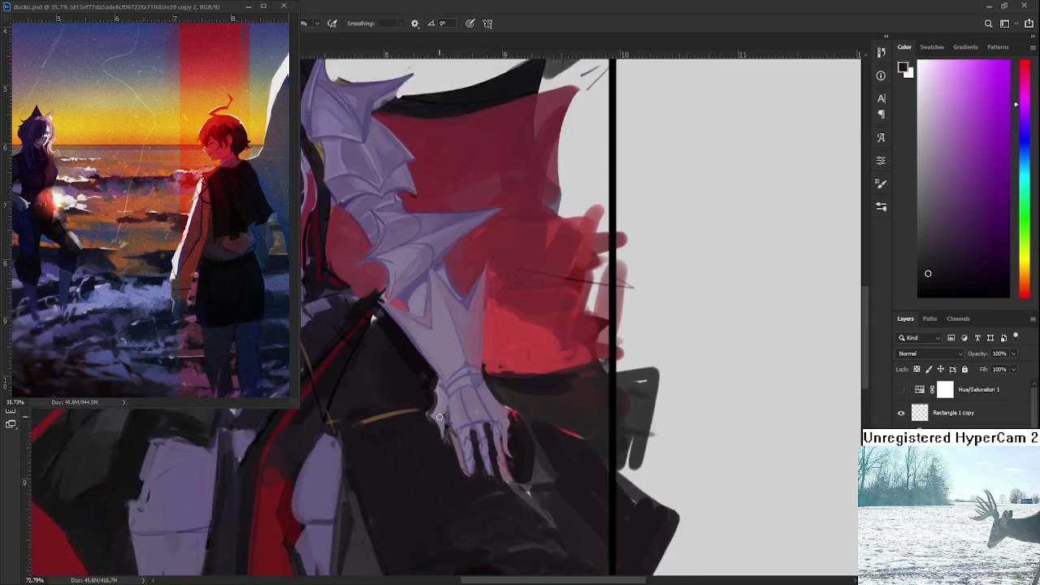
{"action": "scroll", "coordinate": [468, 401], "scroll_direction": "down", "scroll_amount": 2, "text": "alt"}
{"action": "scroll", "coordinate": [431, 439], "scroll_direction": "up", "scroll_amount": 1, "text": "alt"}
{"action": "scroll", "coordinate": [404, 466], "scroll_direction": "up", "scroll_amount": 1, "text": "alt"}
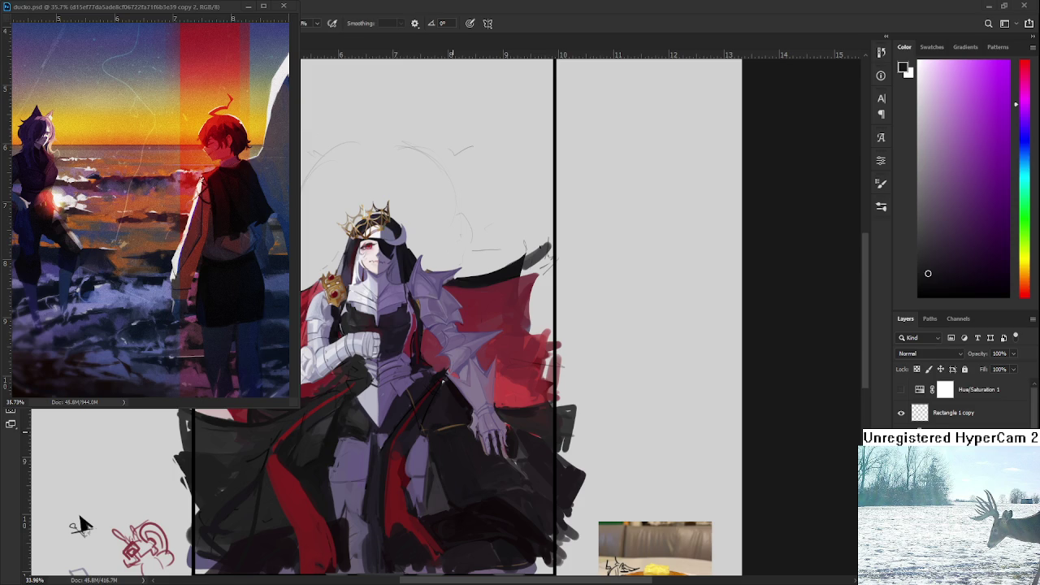
{"action": "scroll", "coordinate": [513, 381], "scroll_direction": "up", "scroll_amount": 5}
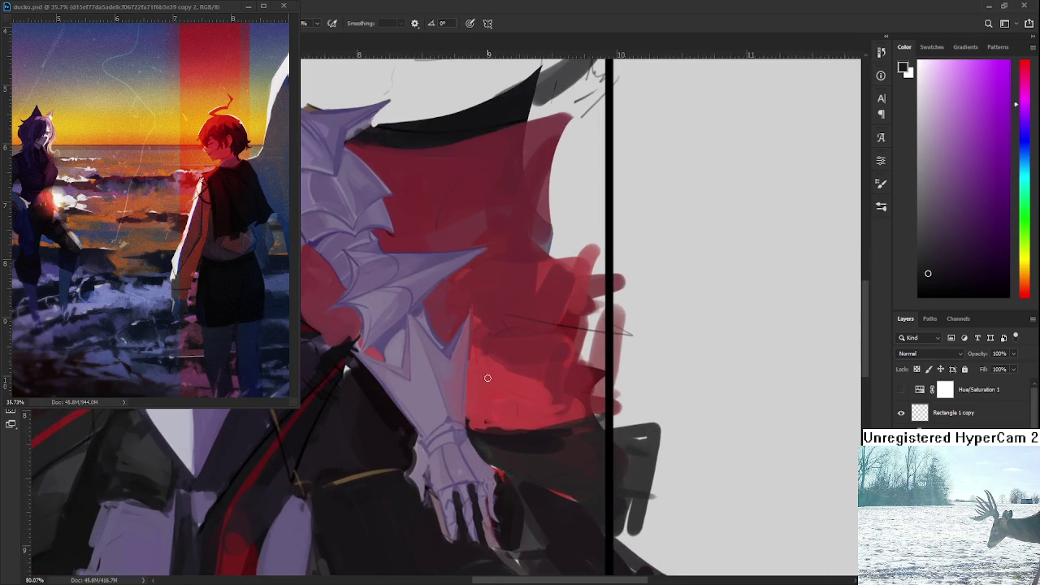
Re-centre and zoom in on the gauntlet's hand over the cape.
{"action": "left_click_drag", "start_coordinate": [516, 366], "coordinate": [512, 388]}
{"action": "left_click_drag", "start_coordinate": [438, 439], "coordinate": [455, 418]}
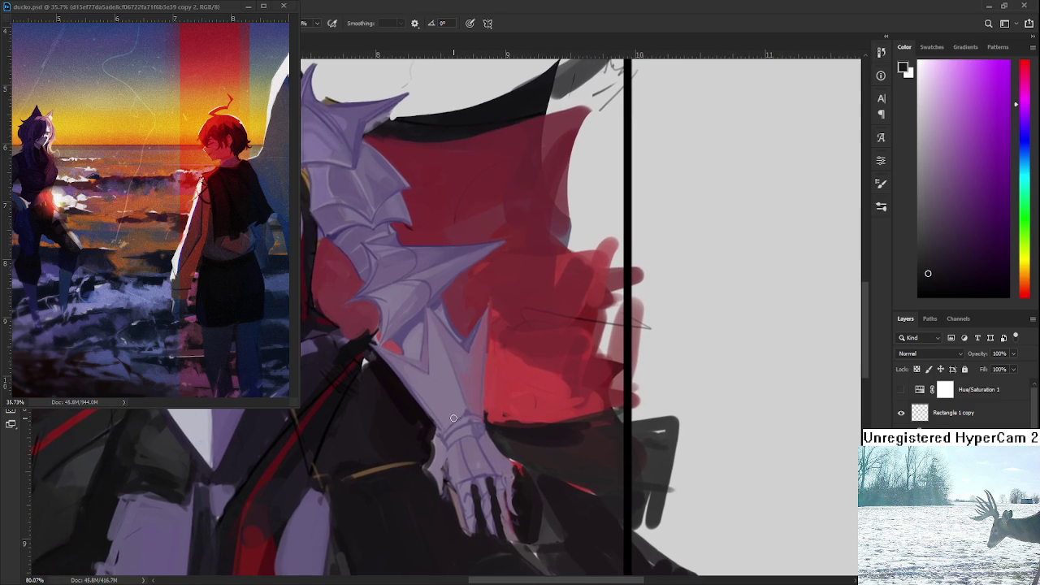
{"action": "left_click", "coordinate": [469, 399], "text": "alt"}
{"action": "left_click", "coordinate": [474, 429], "text": "alt"}
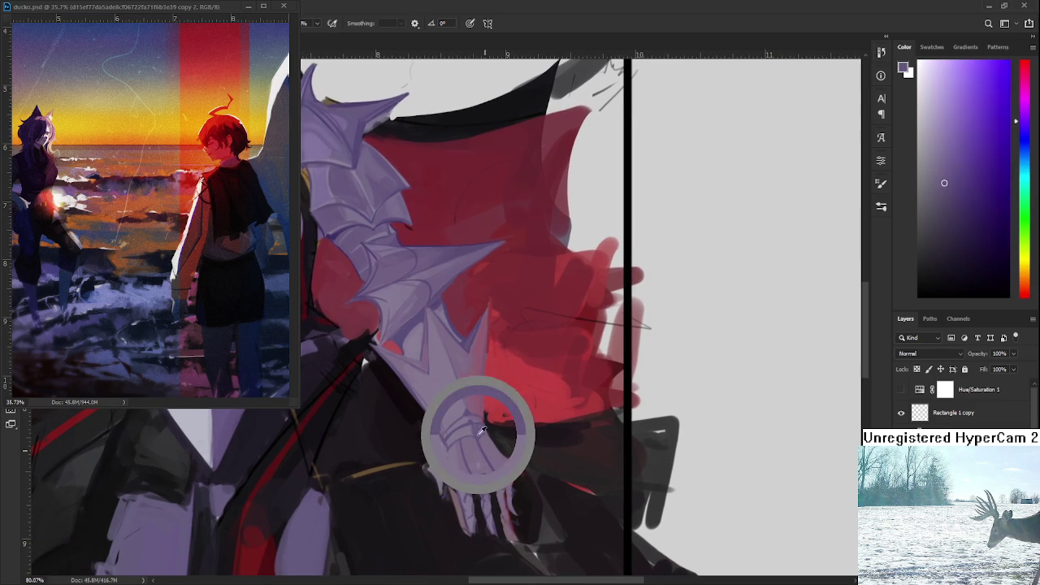
{"action": "left_click_drag", "start_coordinate": [484, 494], "coordinate": [490, 409]}
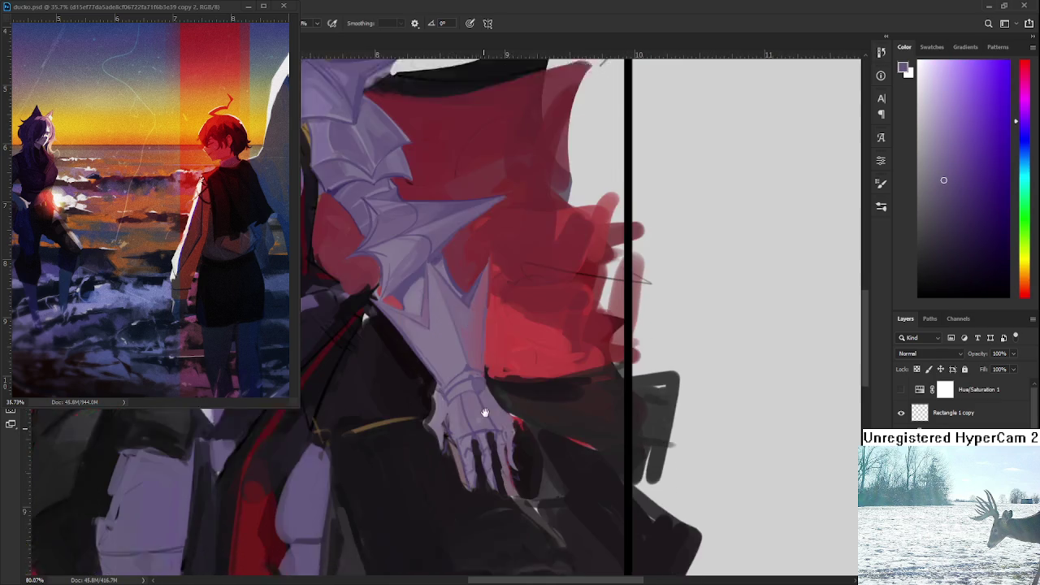
{"action": "scroll", "coordinate": [490, 409], "scroll_direction": "up", "scroll_amount": 1}
{"action": "scroll", "coordinate": [490, 406], "scroll_direction": "up", "scroll_amount": 1}
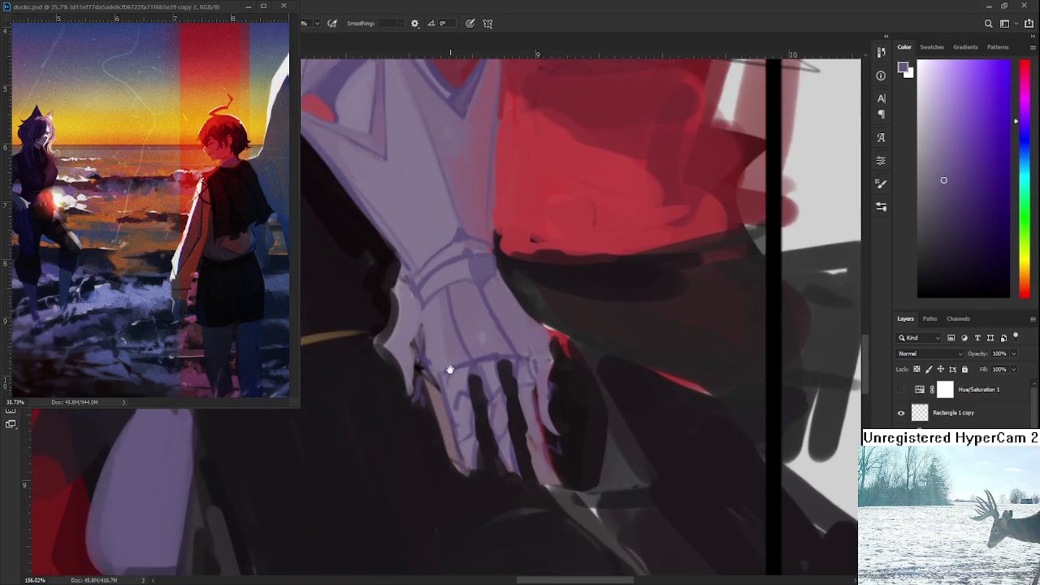
{"action": "scroll", "coordinate": [488, 388], "scroll_direction": "up", "scroll_amount": 1}
Sample glove purples and dab small strokes on the gauntlet's fingers.
{"action": "left_click", "coordinate": [467, 378], "text": "alt"}
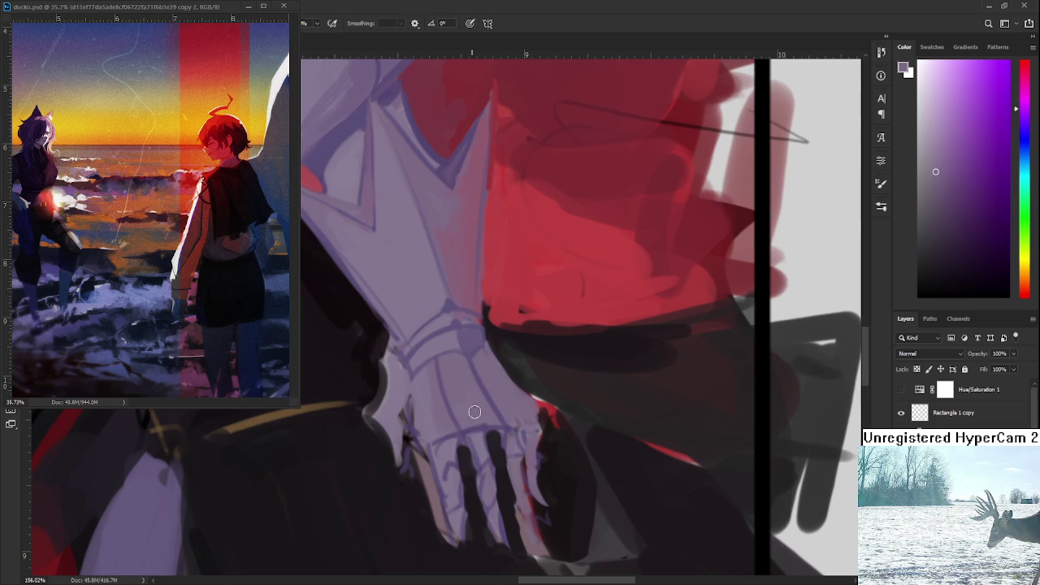
{"action": "left_click", "coordinate": [466, 331], "text": "alt"}
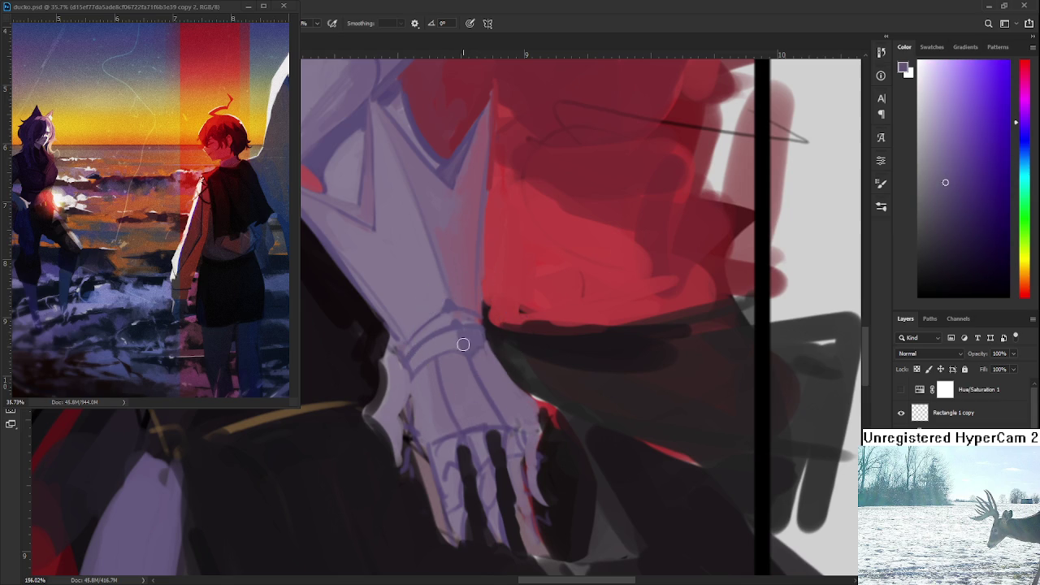
{"action": "scroll", "coordinate": [432, 476], "scroll_direction": "down", "scroll_amount": 1}
{"action": "scroll", "coordinate": [433, 476], "scroll_direction": "up", "scroll_amount": 1}
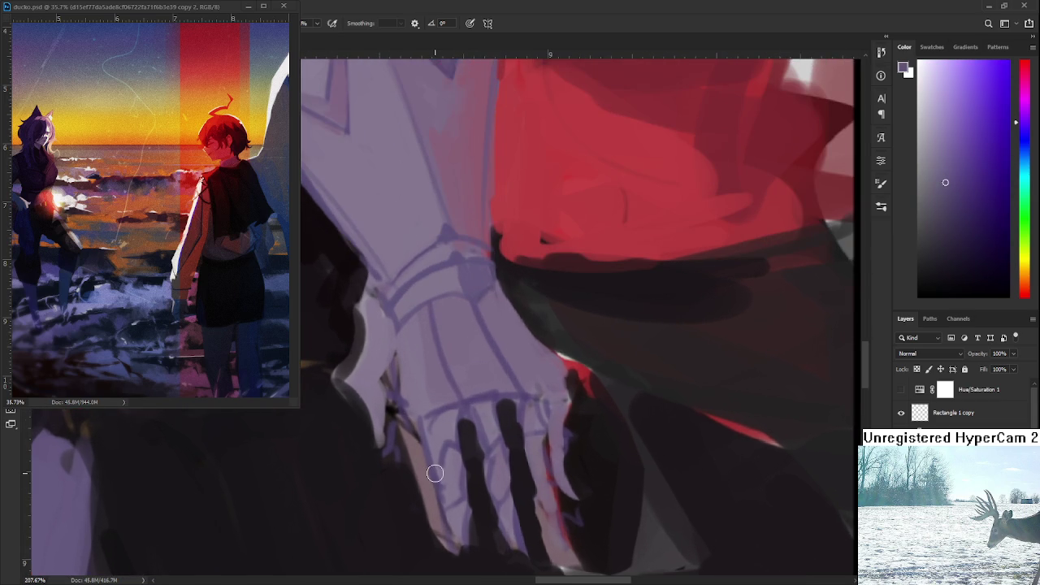
{"action": "left_click", "coordinate": [452, 429], "text": "alt"}
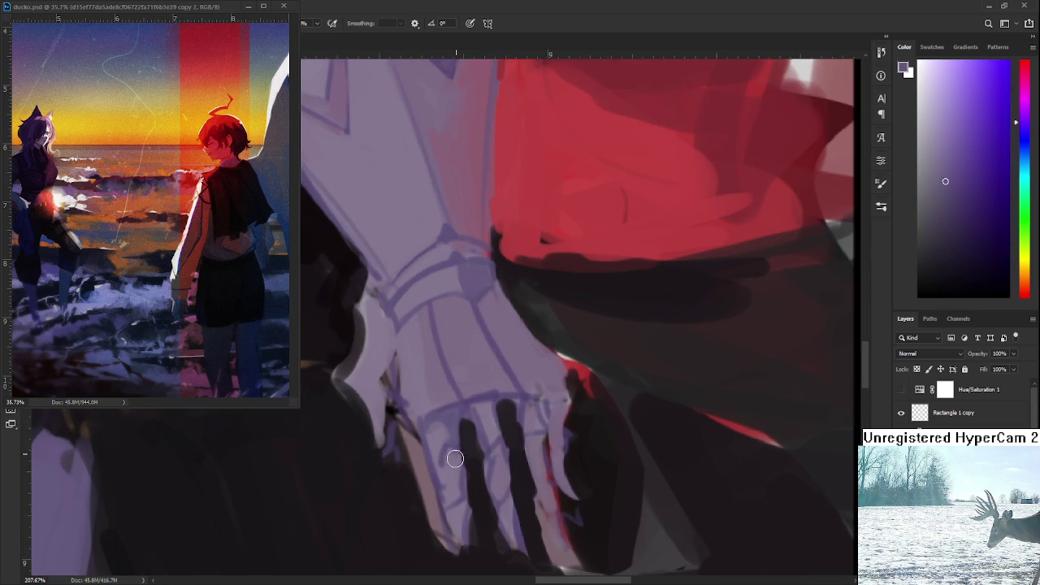
{"action": "left_click_drag", "start_coordinate": [457, 466], "coordinate": [455, 499]}
{"action": "left_click", "coordinate": [457, 486], "text": "alt"}
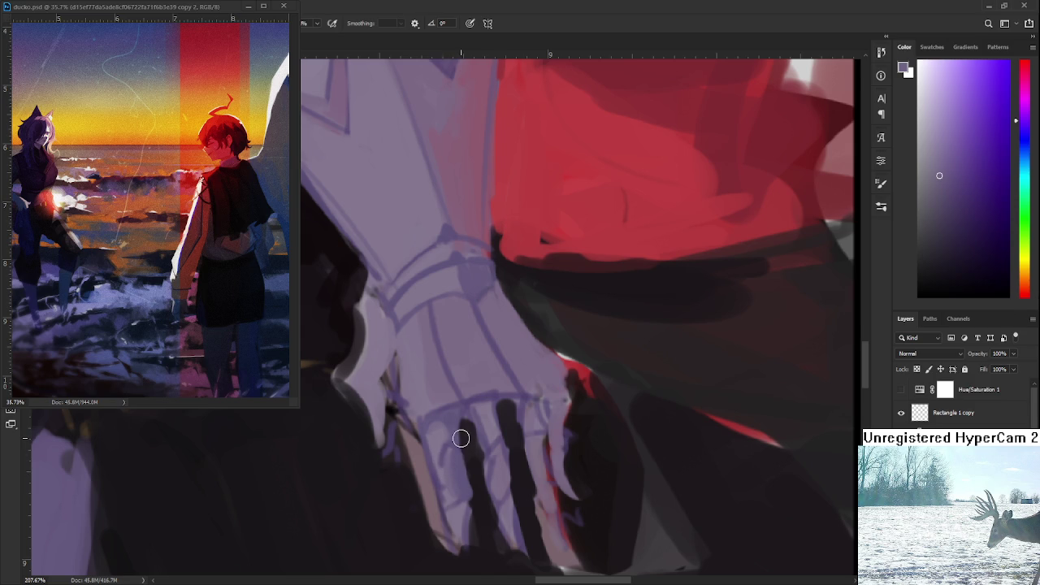
With a smaller brush, dab lighter lavender tones onto the back of the hand.
{"action": "left_click", "coordinate": [448, 415], "text": "alt"}
{"action": "key", "text": "bracketleft"}
{"action": "key", "text": "bracketleft"}
{"action": "left_click", "coordinate": [455, 403], "text": "alt"}
{"action": "left_click", "coordinate": [452, 388], "text": "alt"}
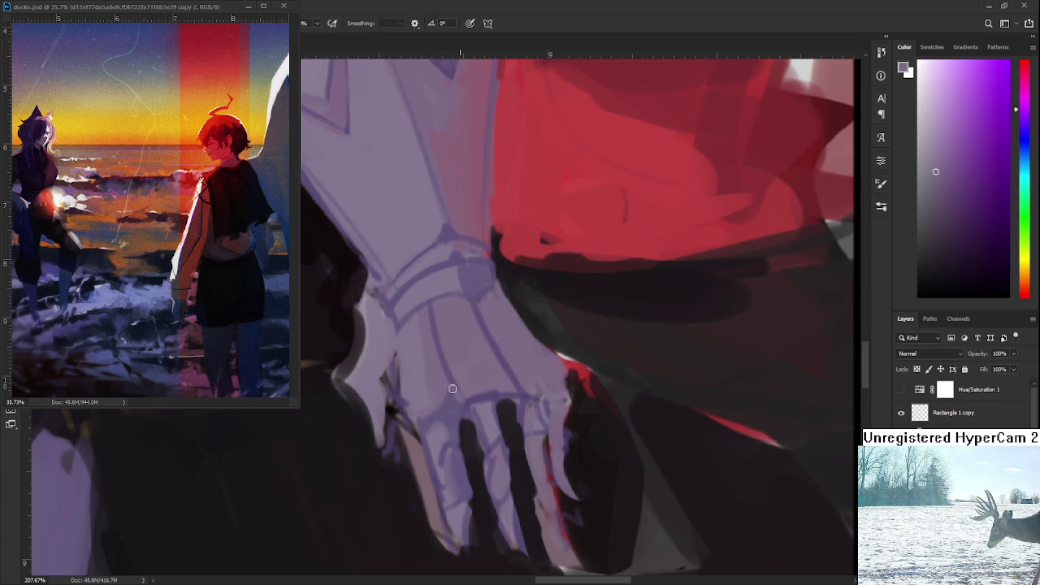
{"action": "left_click", "coordinate": [459, 396], "text": "alt"}
{"action": "left_click", "coordinate": [453, 369], "text": "alt"}
{"action": "left_click", "coordinate": [475, 392], "text": "alt"}
{"action": "left_click", "coordinate": [465, 407], "text": "alt"}
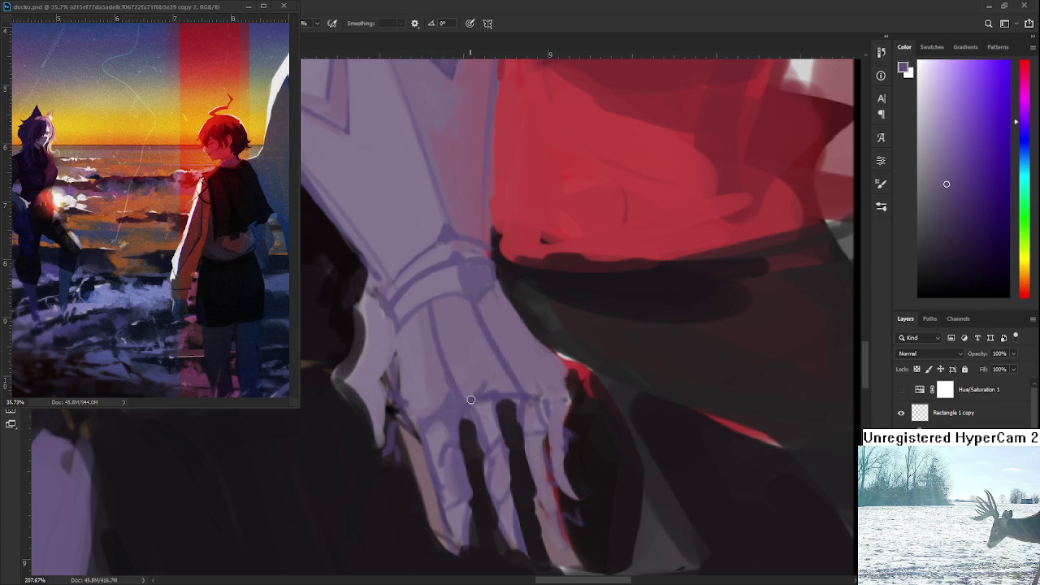